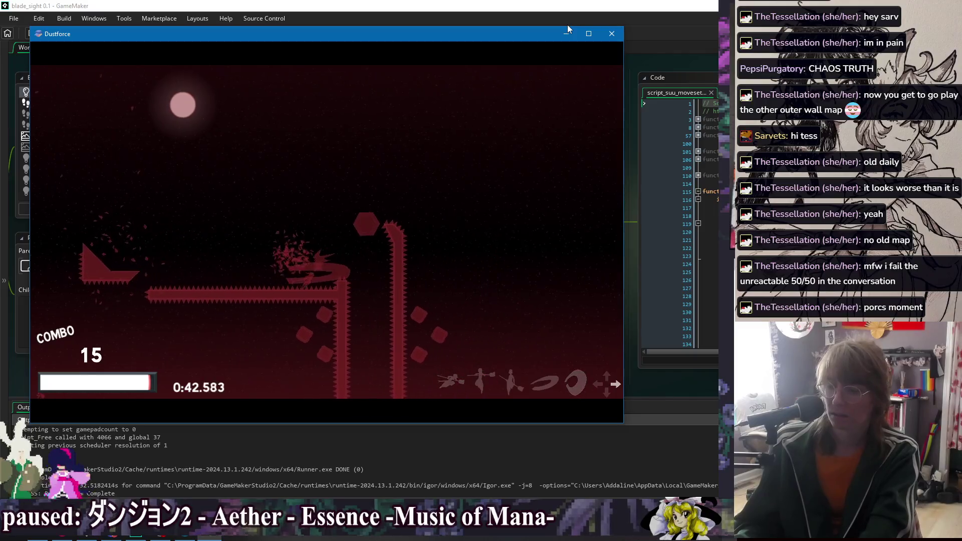
{"action": "key", "text": "Right"}
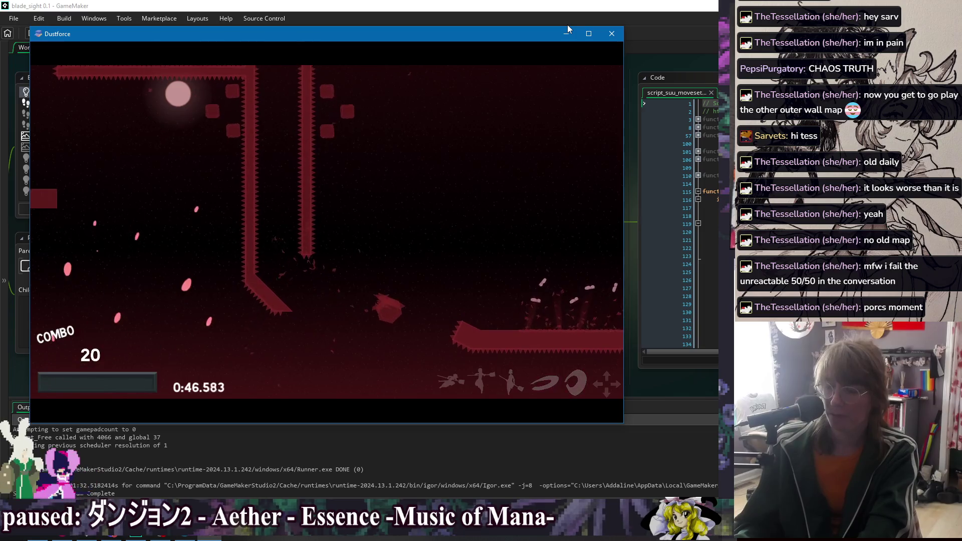
- Run right through the red level and climb between the spiked walls, building the combo toward 15
{"action": "key", "text": "Up"}
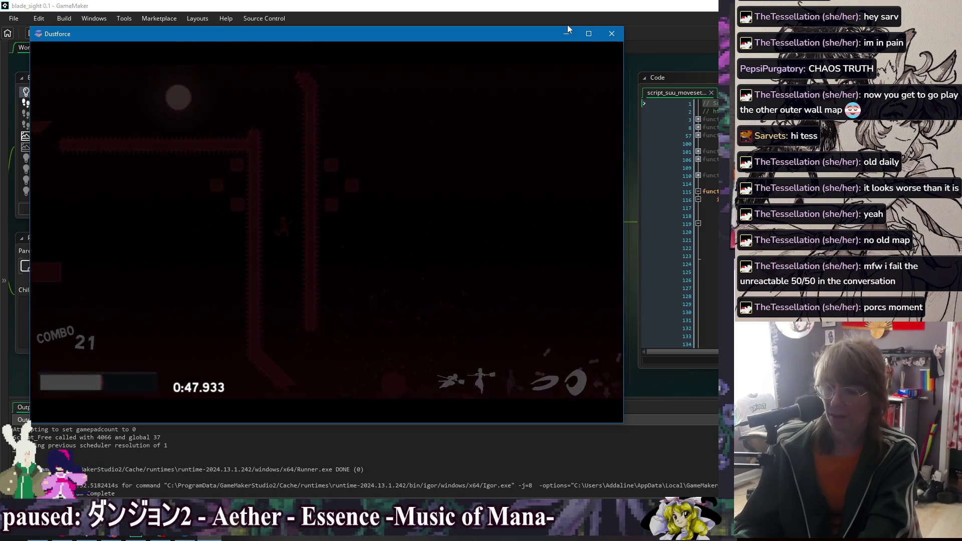
{"action": "key", "text": "Right"}
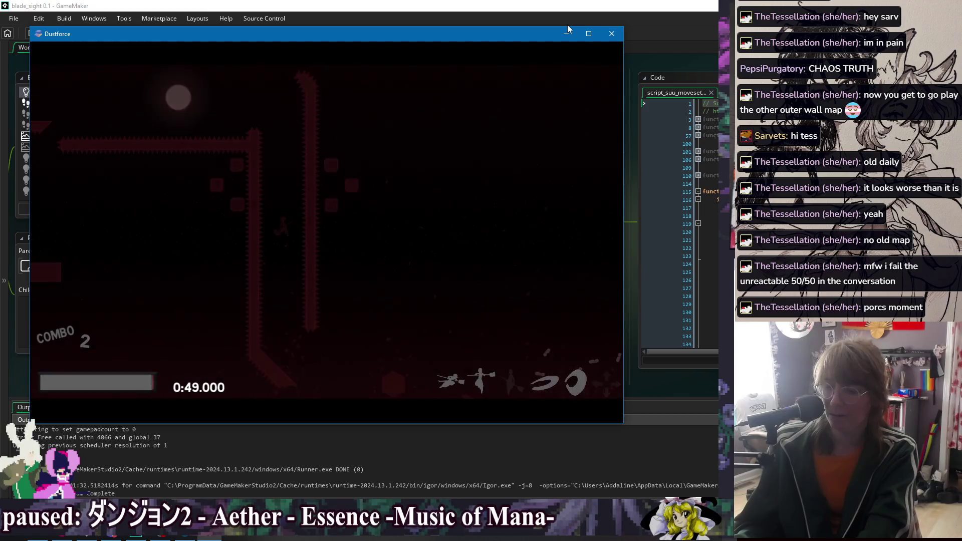
{"action": "key", "text": "Right"}
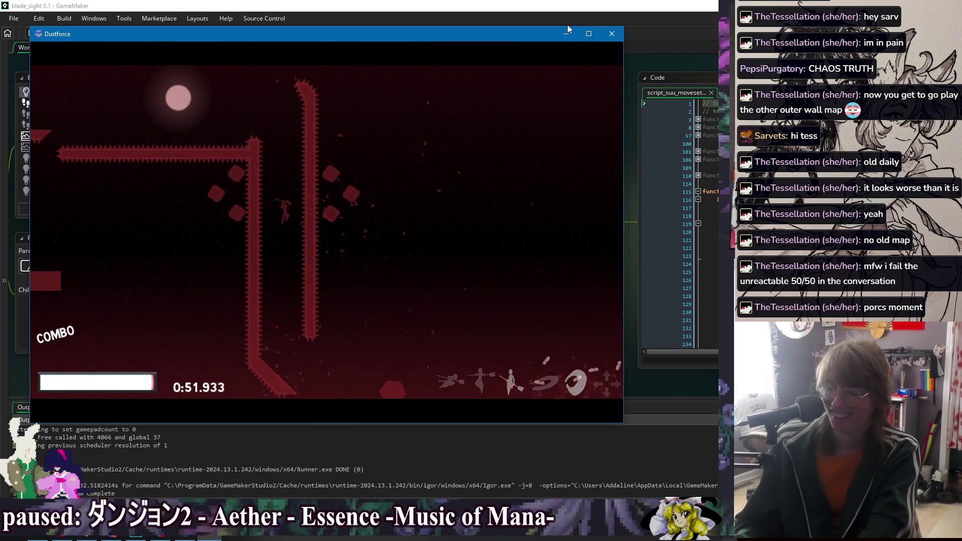
- Slash the dust blocks by the walls and along the lower platform, pushing the combo past 11
{"action": "key", "text": "a"}
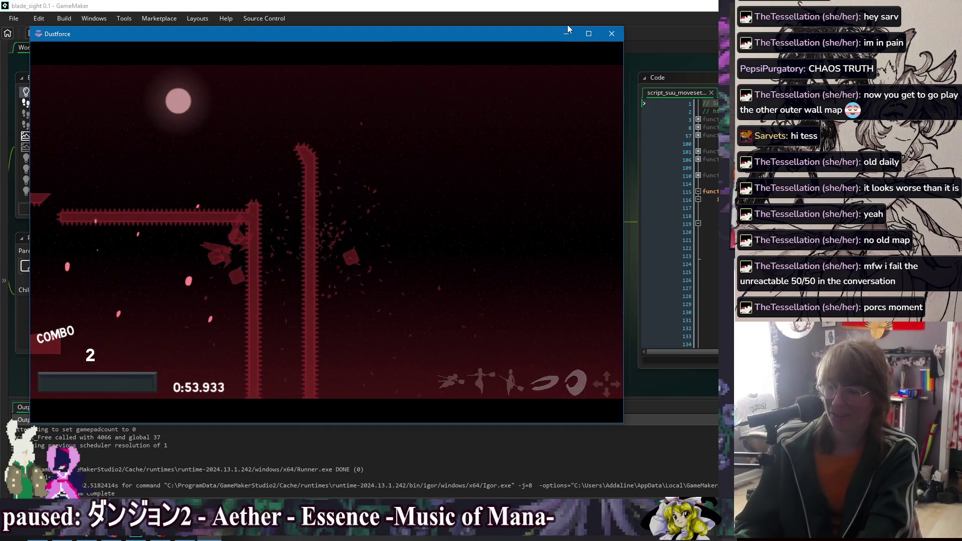
{"action": "key", "text": "a"}
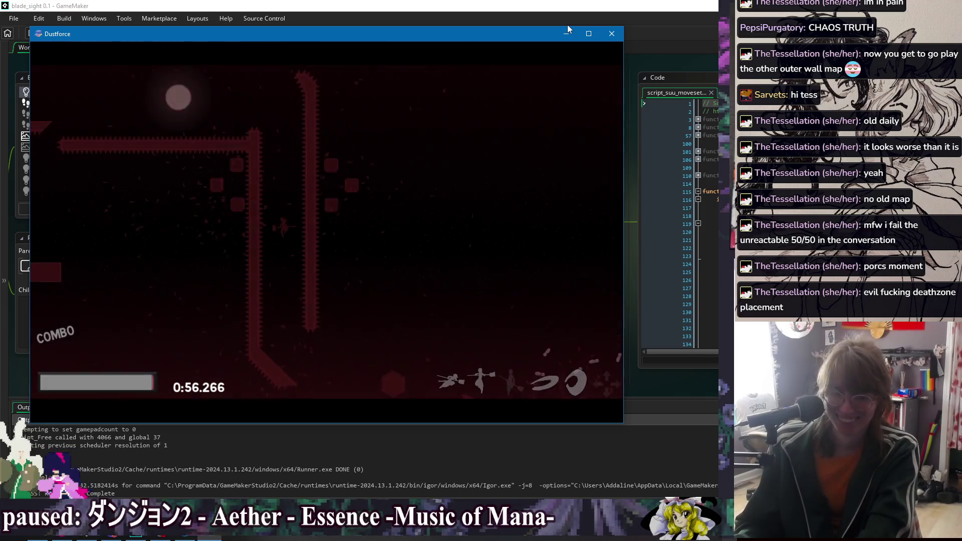
{"action": "key", "text": "a"}
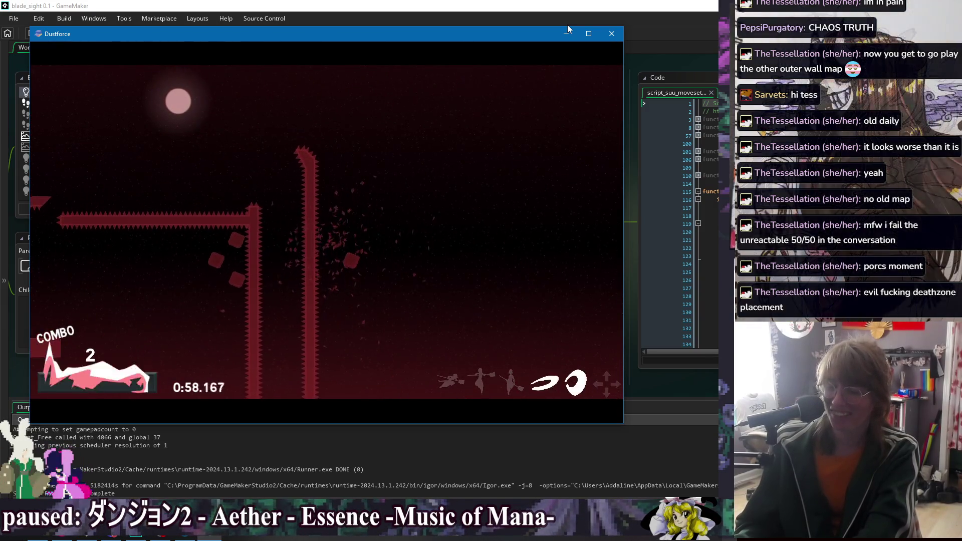
{"action": "key", "text": "a"}
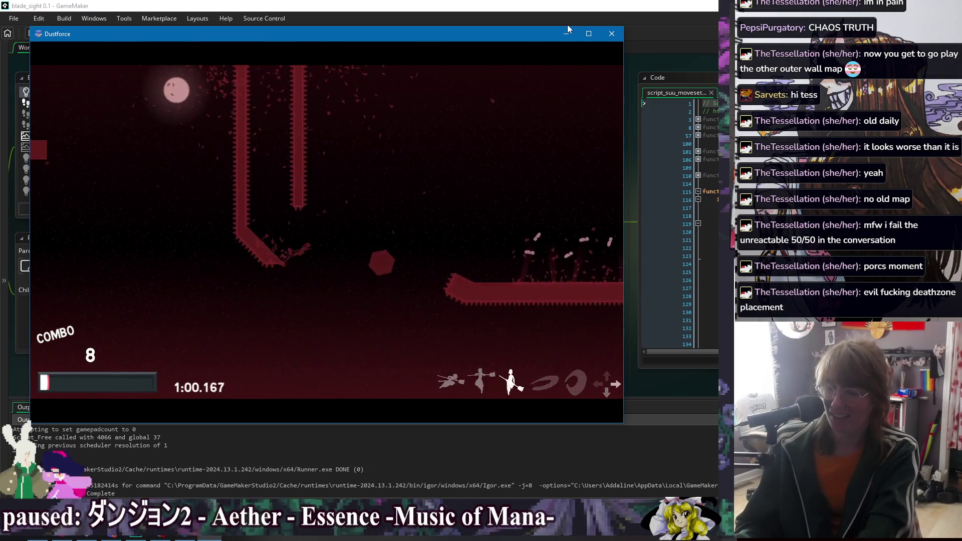
{"action": "key", "text": "a"}
{"action": "key", "text": "a"}
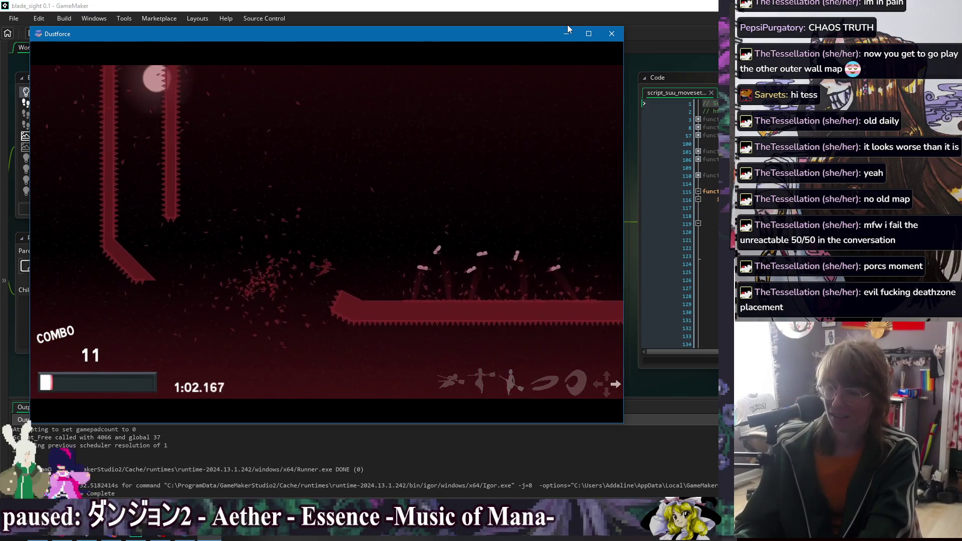
{"action": "key", "text": "a"}
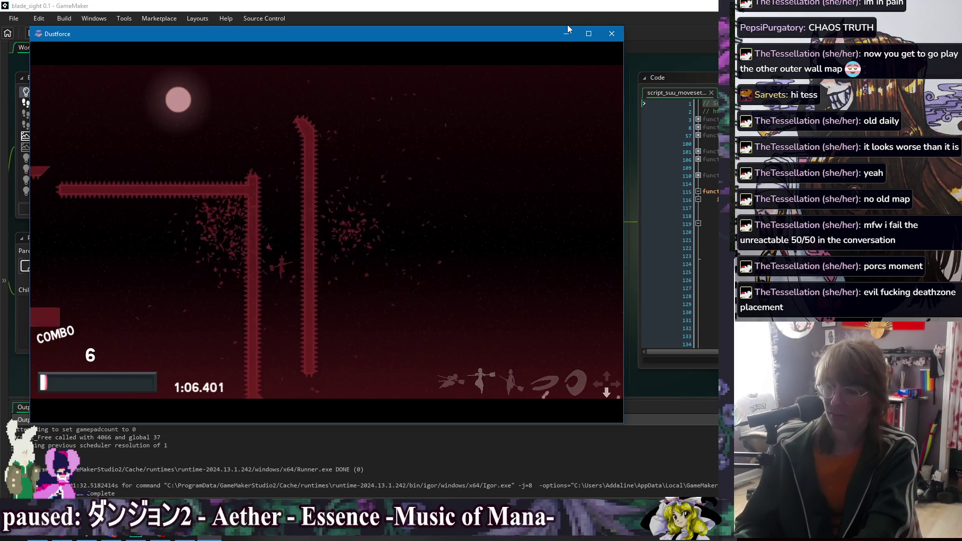
{"action": "key", "text": "a"}
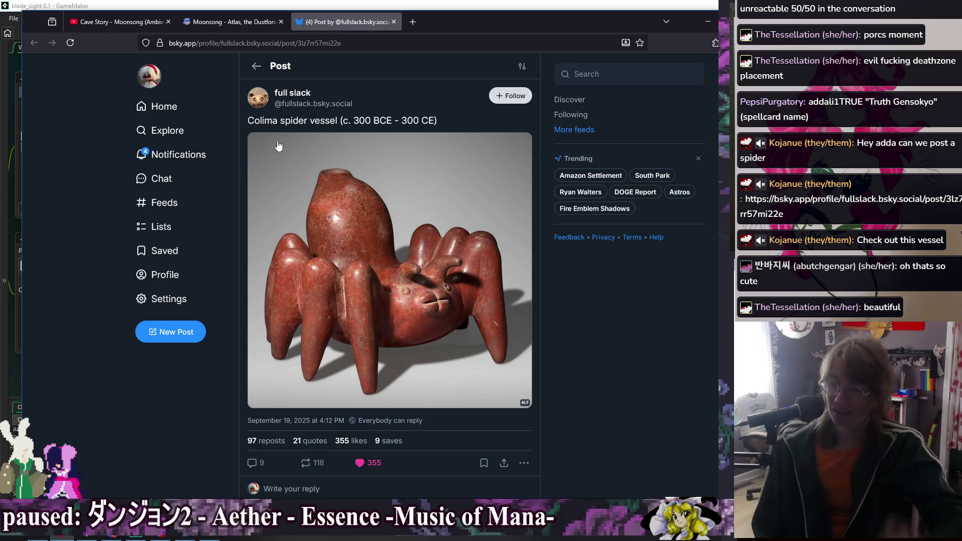
- Minimize the browser showing the Colima spider vessel post to bring Dustforce back
{"action": "left_click", "coordinate": [707, 21]}
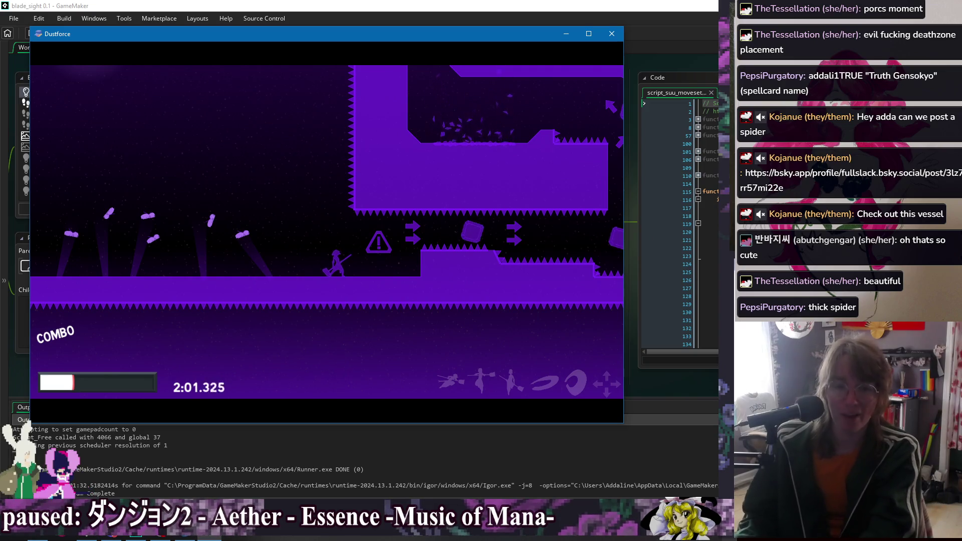
- Push through the purple level's spiked corridor after respawns, sweeping up-left to a 12 combo
{"action": "key", "text": "Right"}
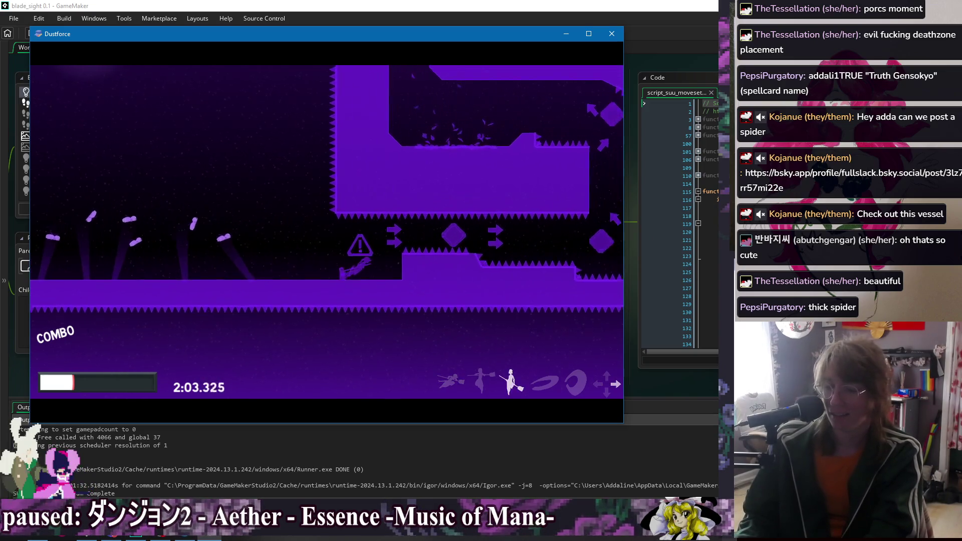
{"action": "key", "text": "Right"}
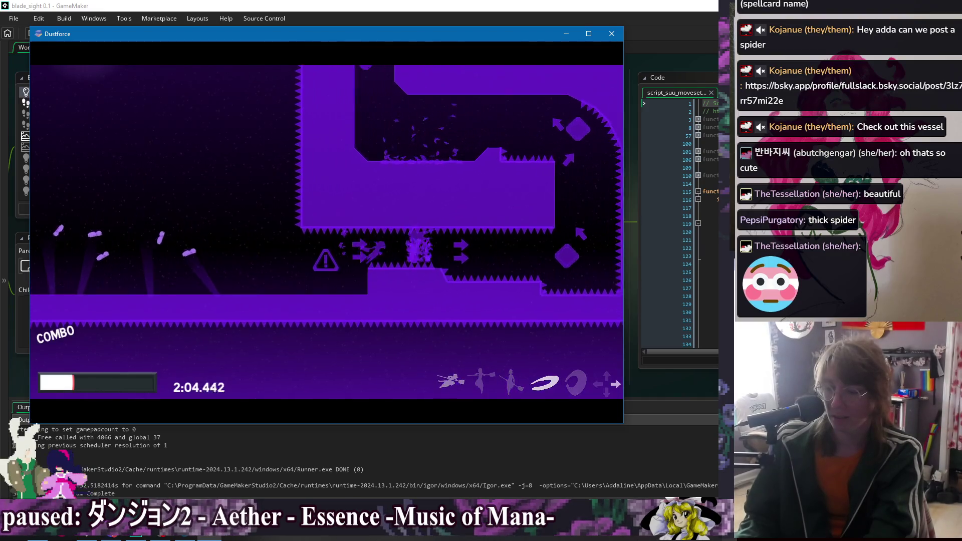
{"action": "key", "text": "Right"}
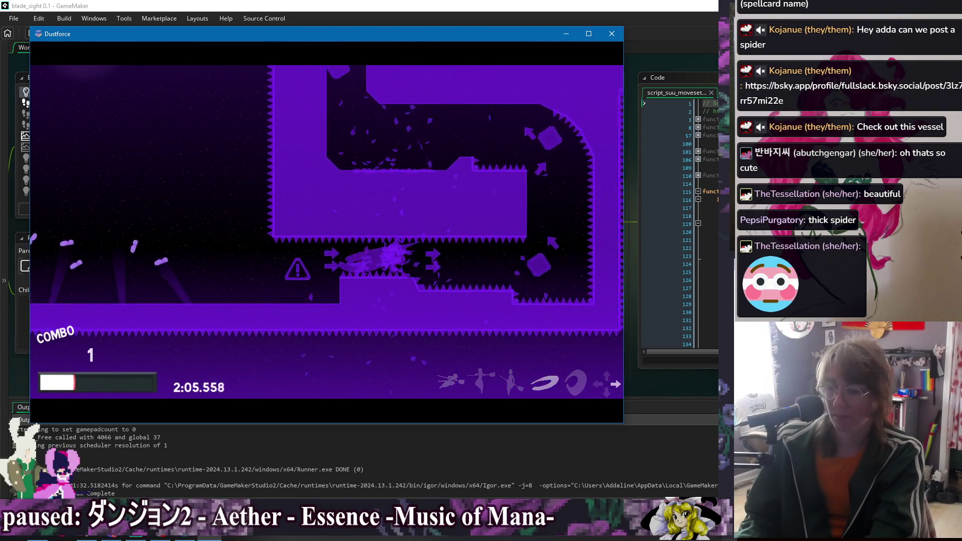
{"action": "key", "text": "Right"}
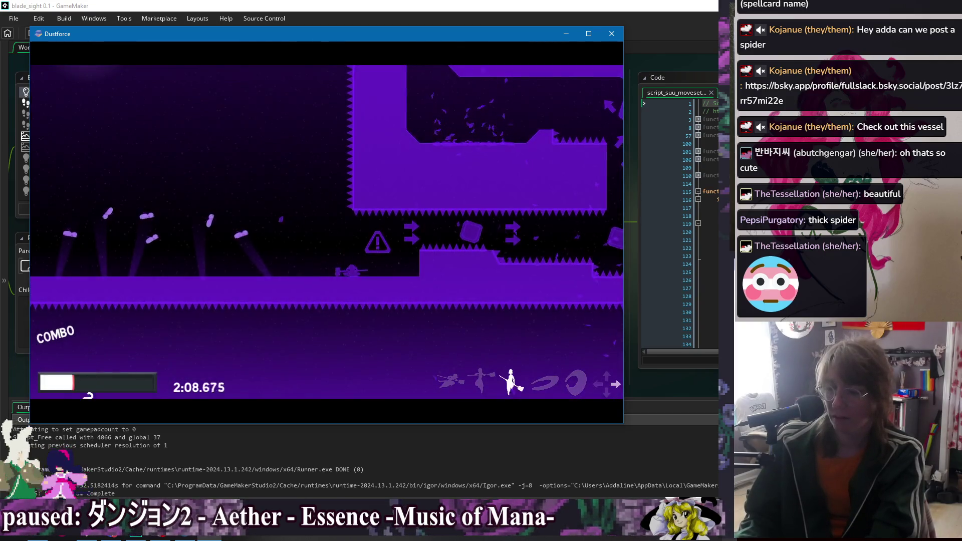
{"action": "key", "text": "Right"}
{"action": "key", "text": "Up"}
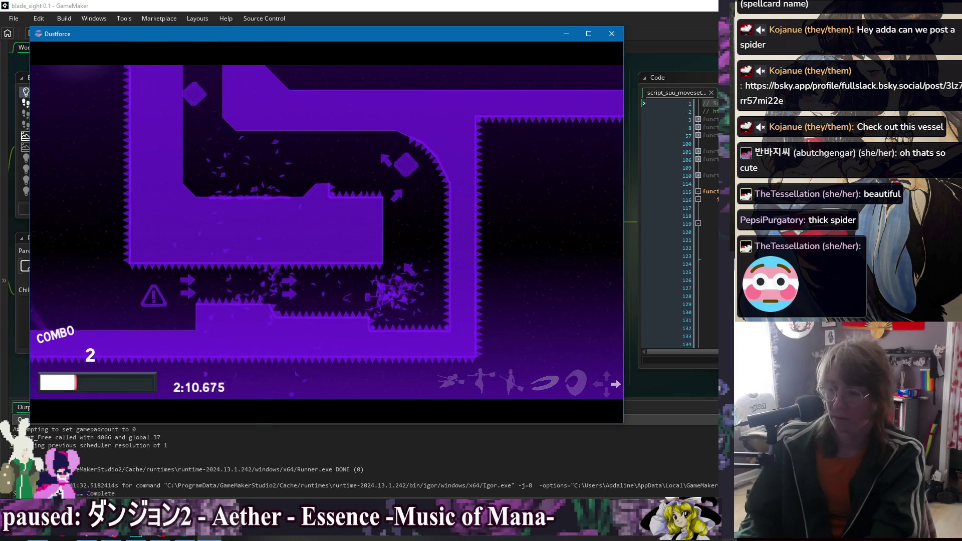
{"action": "key", "text": "Left"}
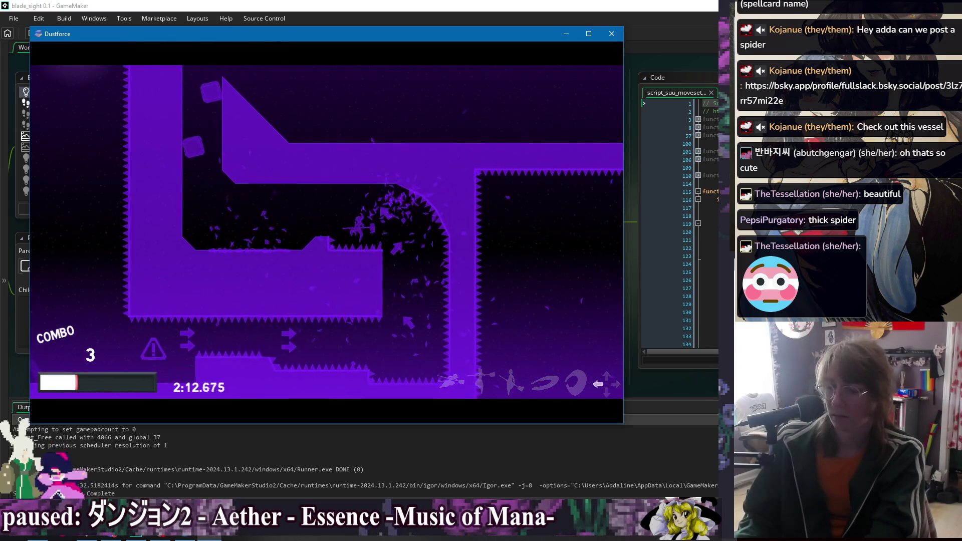
{"action": "key", "text": "Left"}
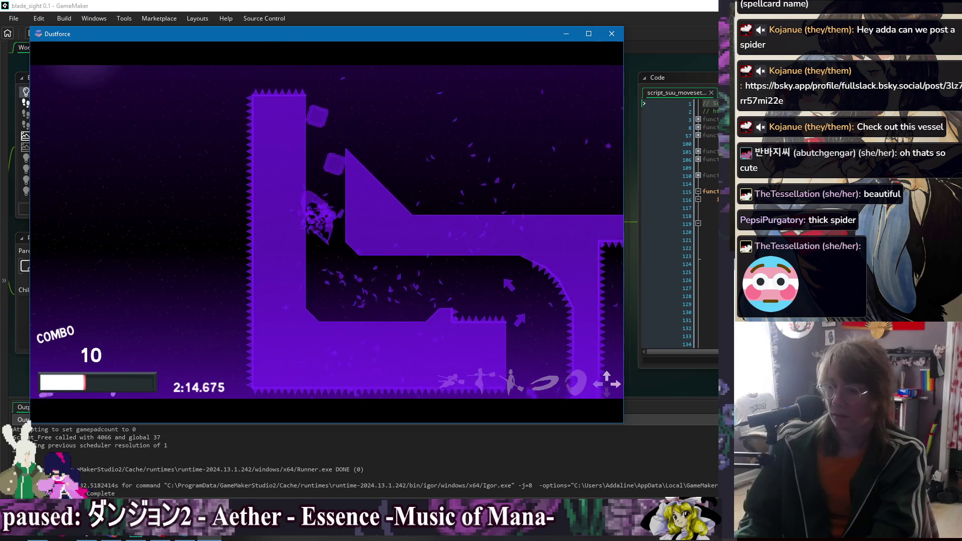
{"action": "key", "text": "Left"}
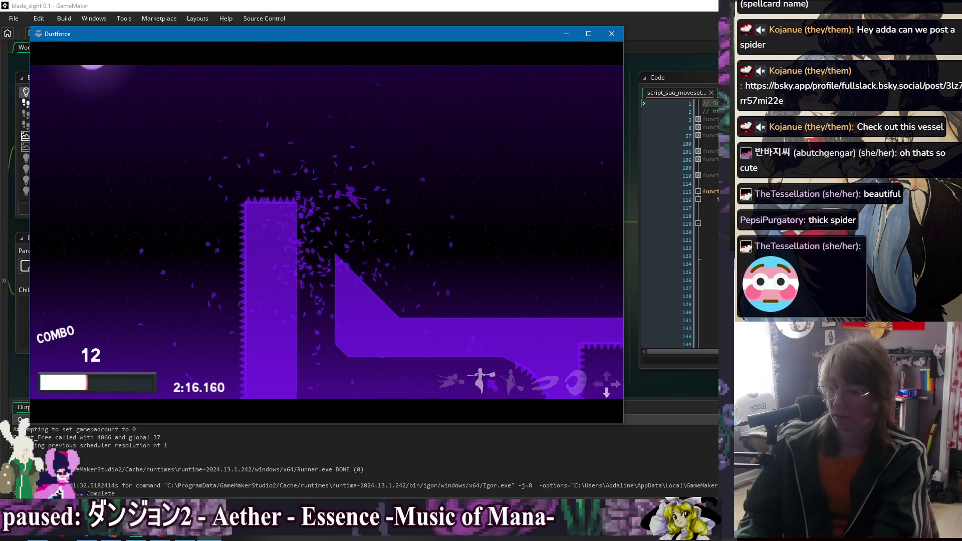
- Cross the platforms, retry the spiked corridor and dash from the checkpoint to the 2:58.639 finish
{"action": "key", "text": "Right"}
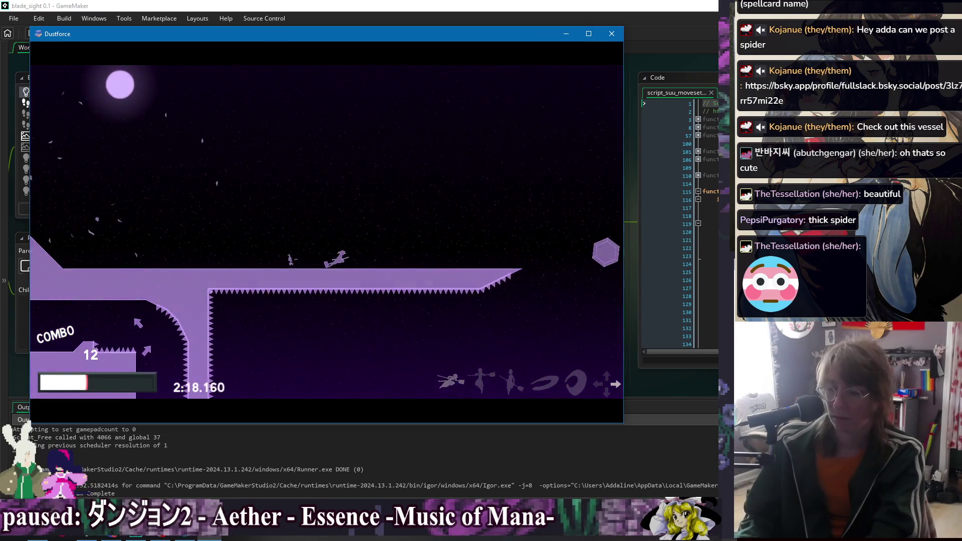
{"action": "key", "text": "Right"}
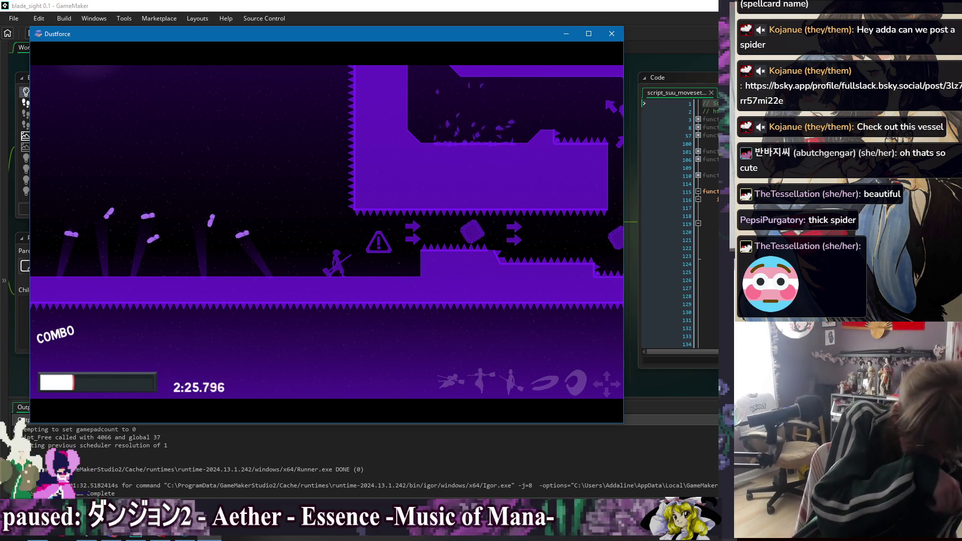
{"action": "key", "text": "Right"}
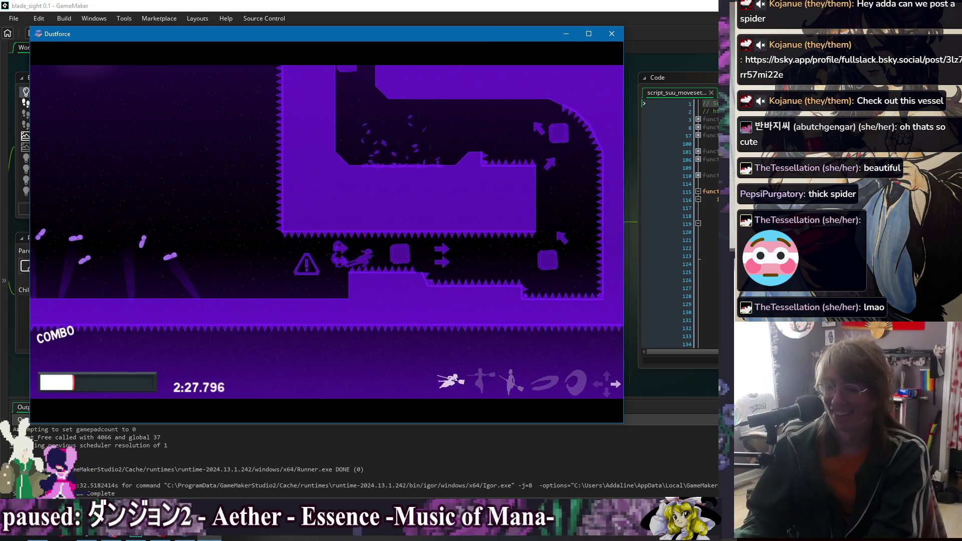
{"action": "key", "text": "Right"}
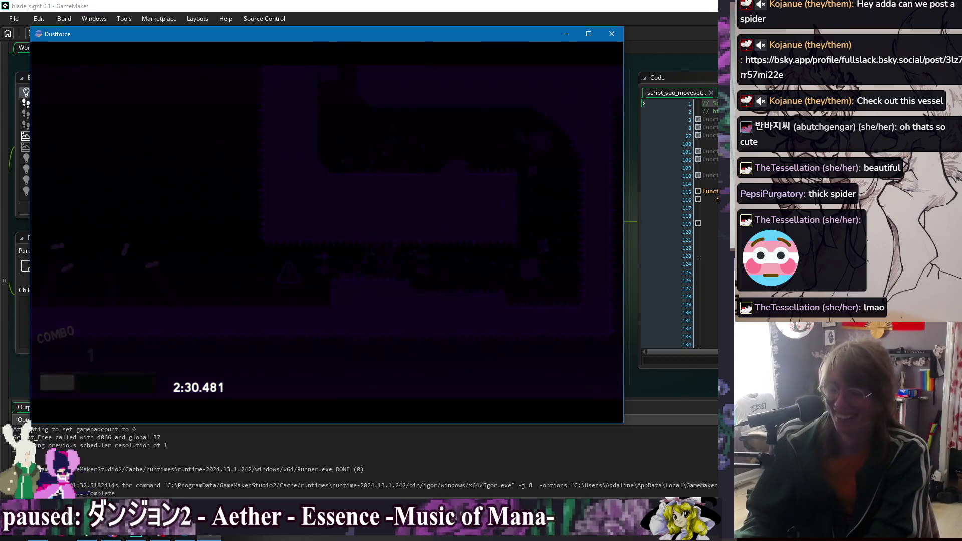
{"action": "key", "text": "Right"}
{"action": "key", "text": "Right"}
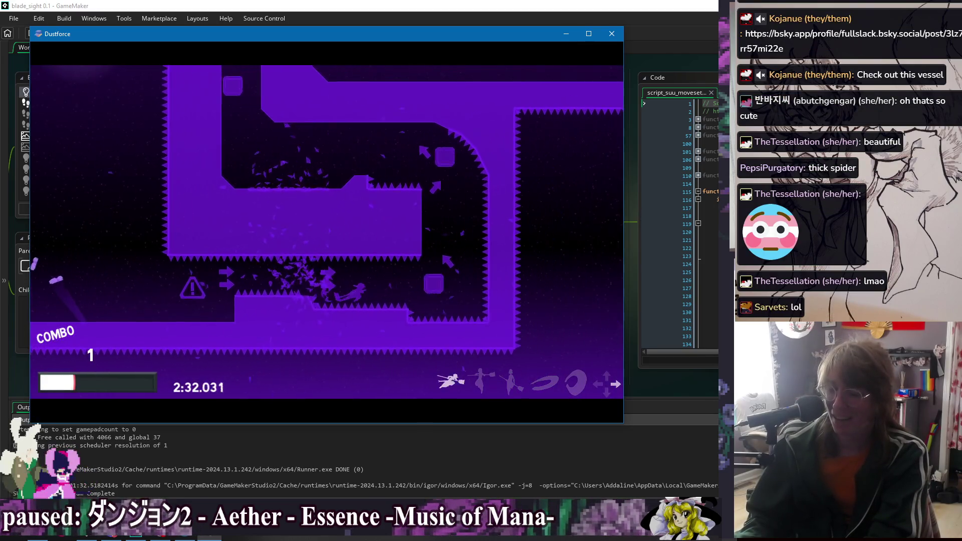
{"action": "key", "text": "Up"}
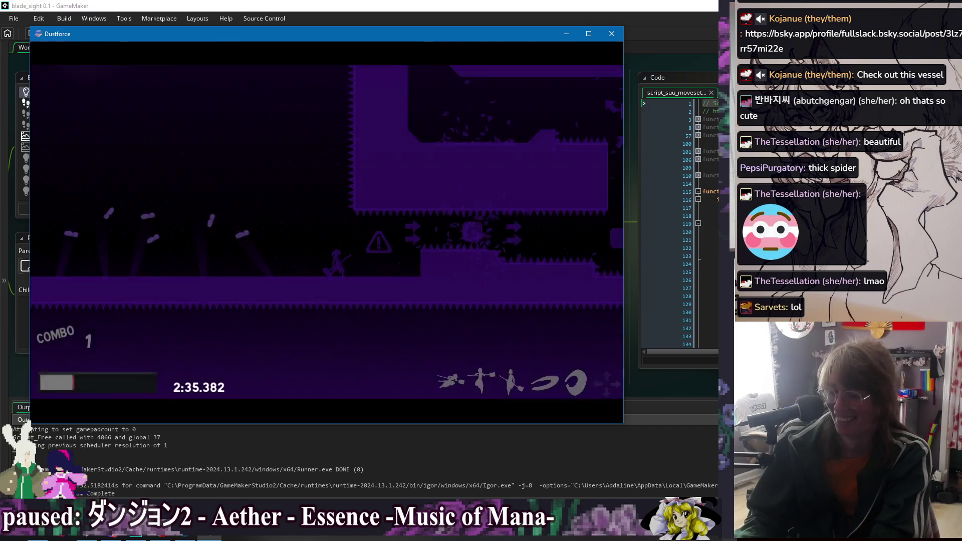
{"action": "key", "text": "Right"}
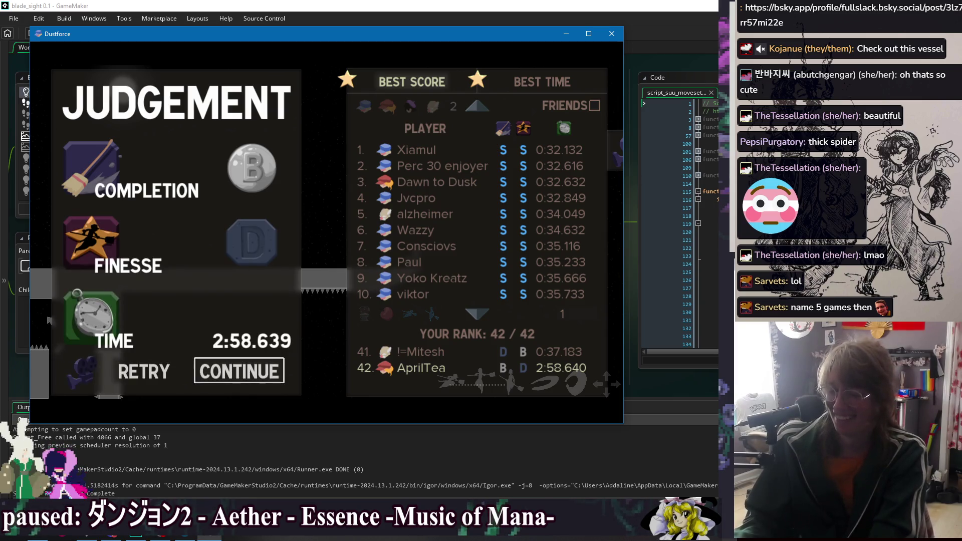
- Step down the leaderboard from first to fifth place and switch to best times
{"action": "key", "text": "Right"}
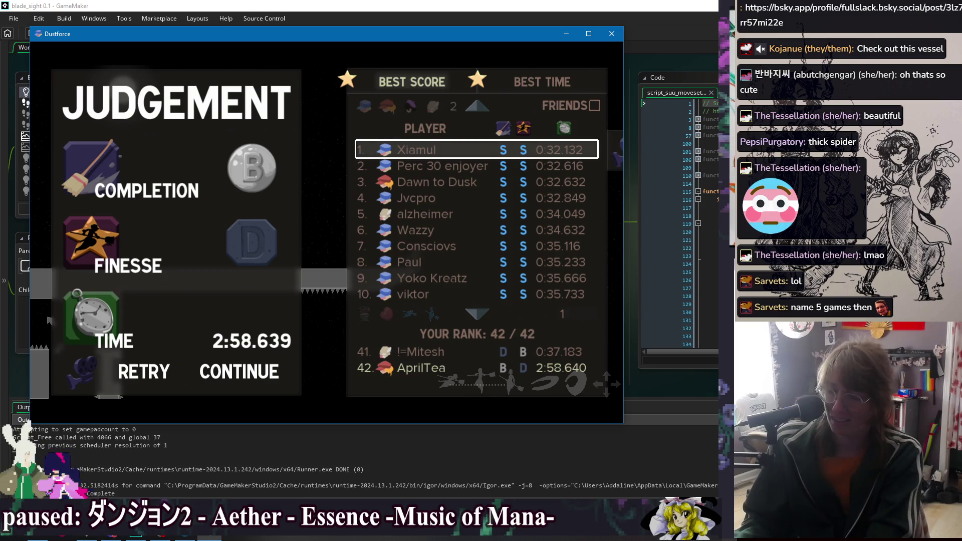
{"action": "key", "text": "Down"}
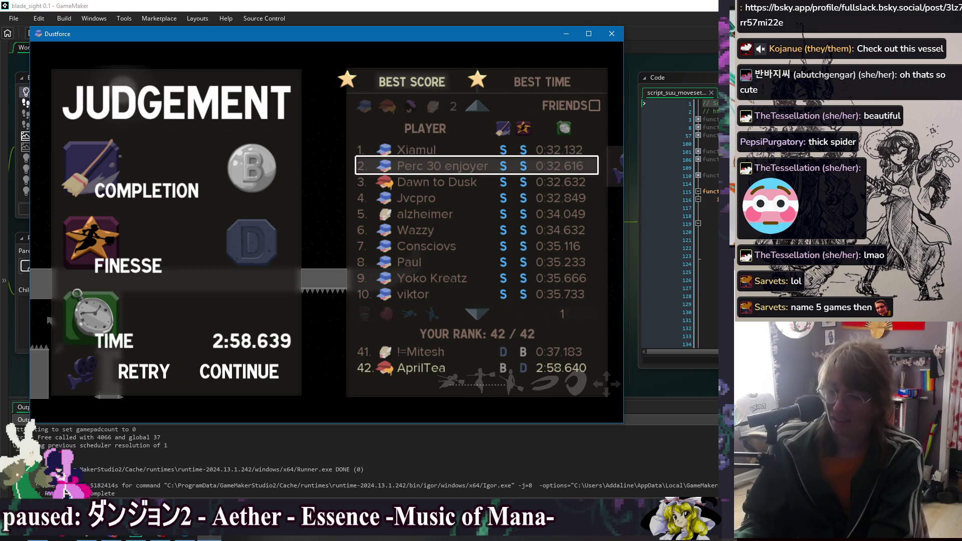
{"action": "key", "text": "Down"}
{"action": "key", "text": "Down"}
{"action": "key", "text": "Down"}
{"action": "key", "text": "Right"}
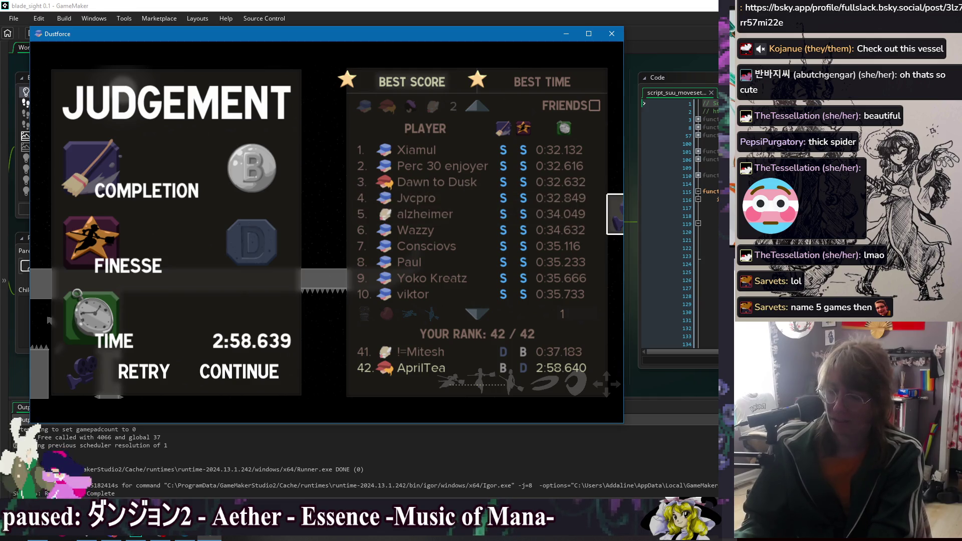
{"action": "key", "text": "Return"}
- Toggle Best Time and Best Score rankings, return to the top entry, then reload the level paused
{"action": "key", "text": "Left"}
{"action": "key", "text": "Left"}
{"action": "key", "text": "Right"}
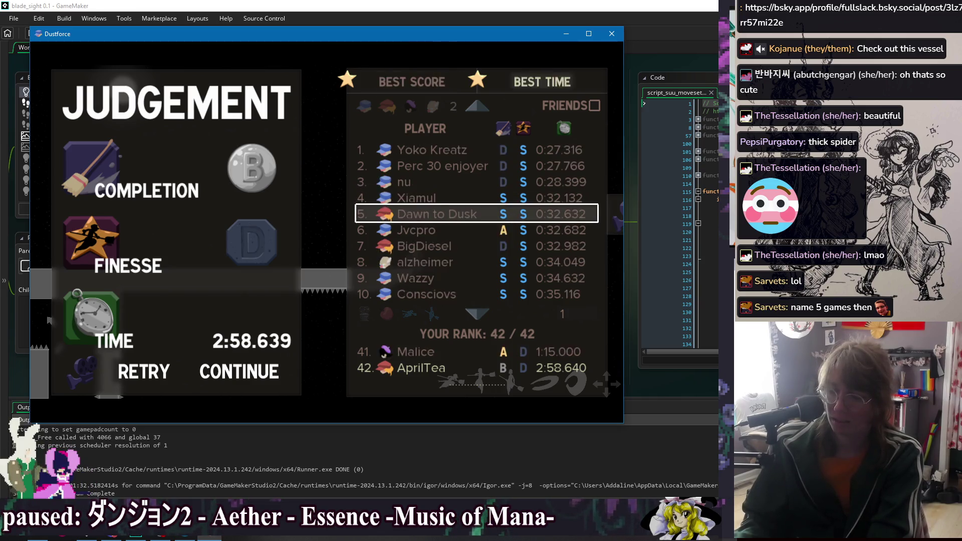
{"action": "key", "text": "Left"}
{"action": "key", "text": "Up"}
{"action": "key", "text": "Up"}
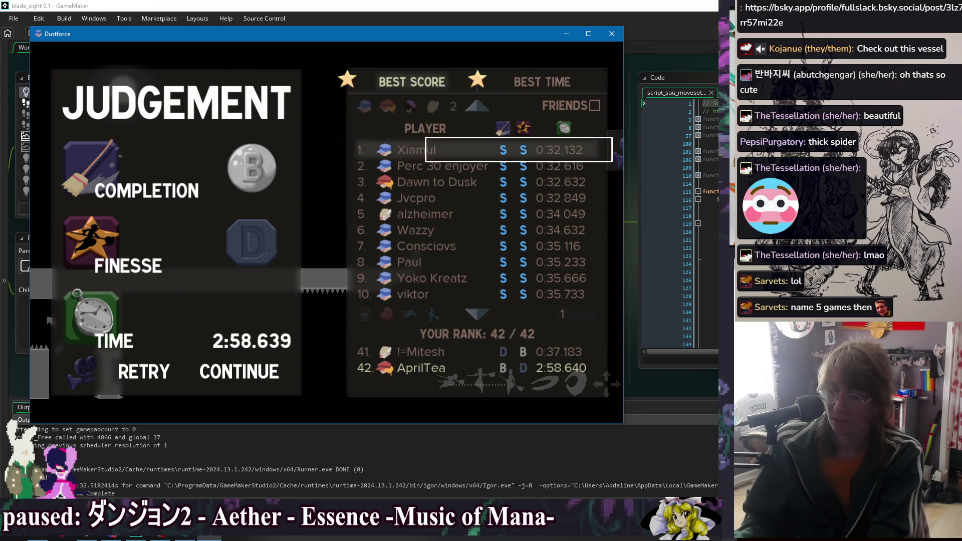
{"action": "key", "text": "Escape"}
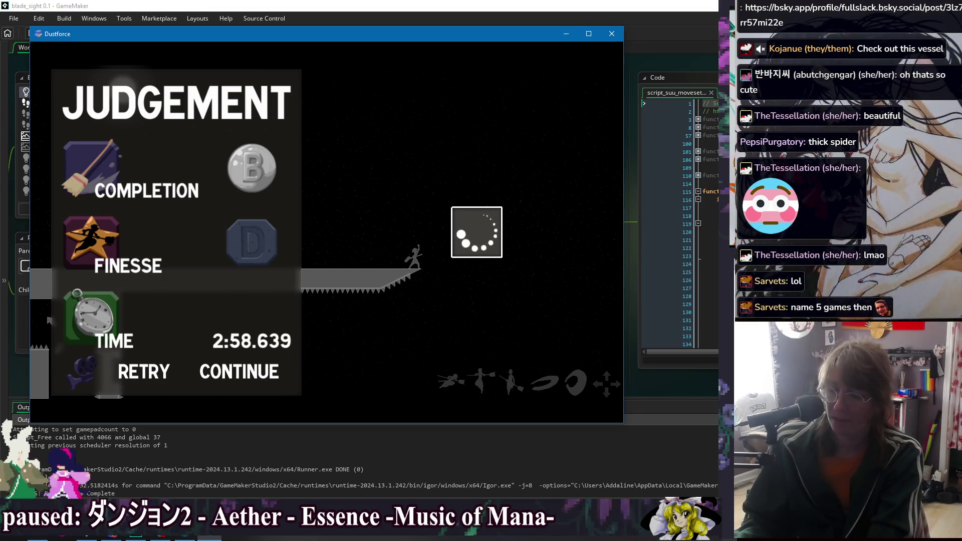
{"action": "key", "text": "Escape"}
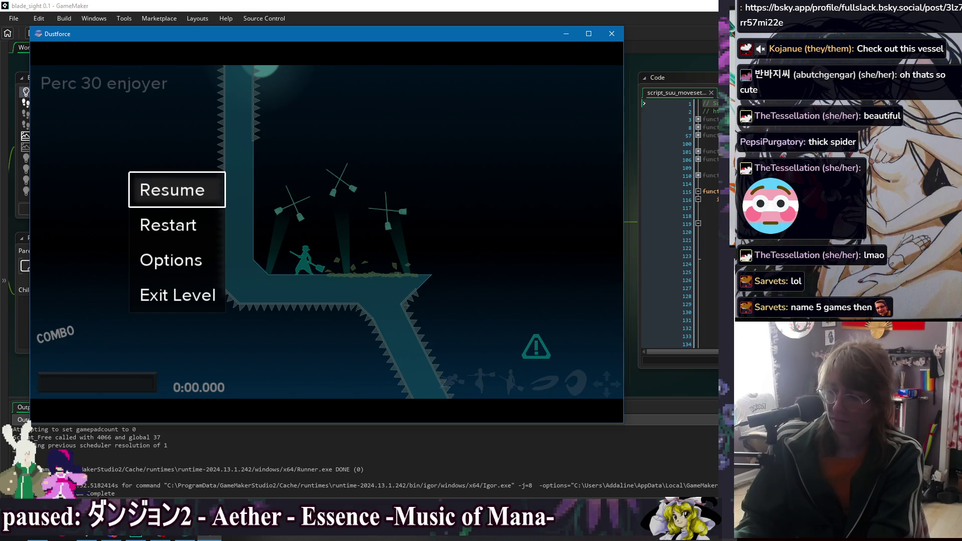
- Resume the run, sweep the opening slopes and climb over the spiked wall onto the red platform
{"action": "key", "text": "Return"}
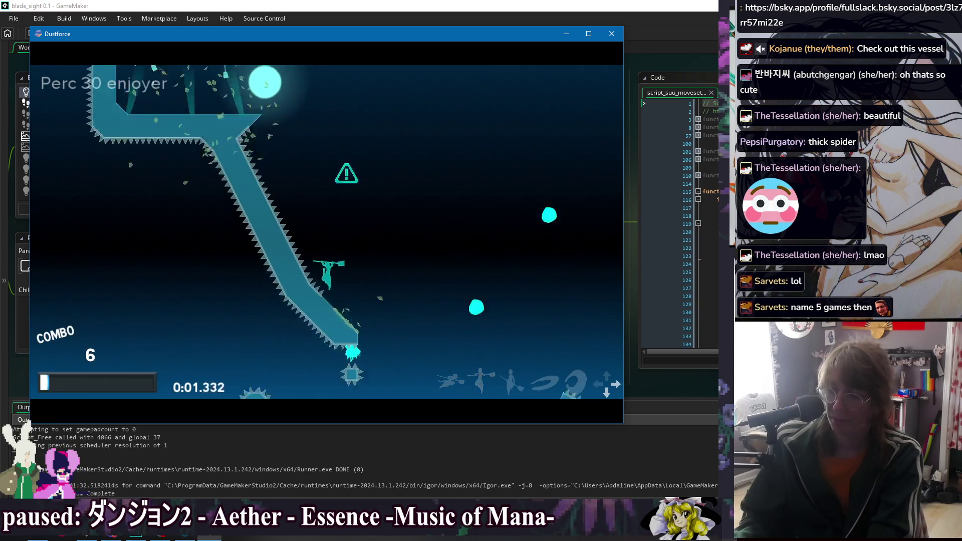
{"action": "key", "text": "Right"}
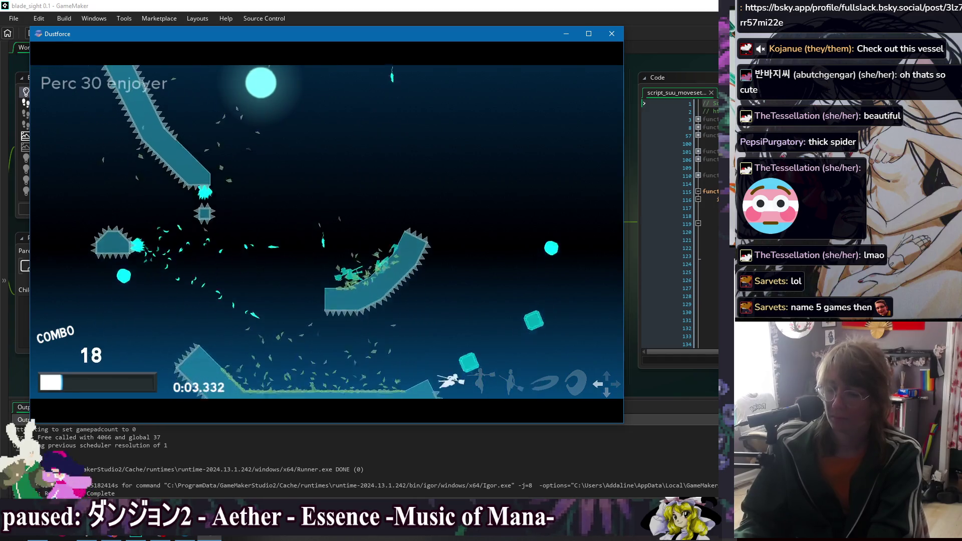
{"action": "key", "text": "Right"}
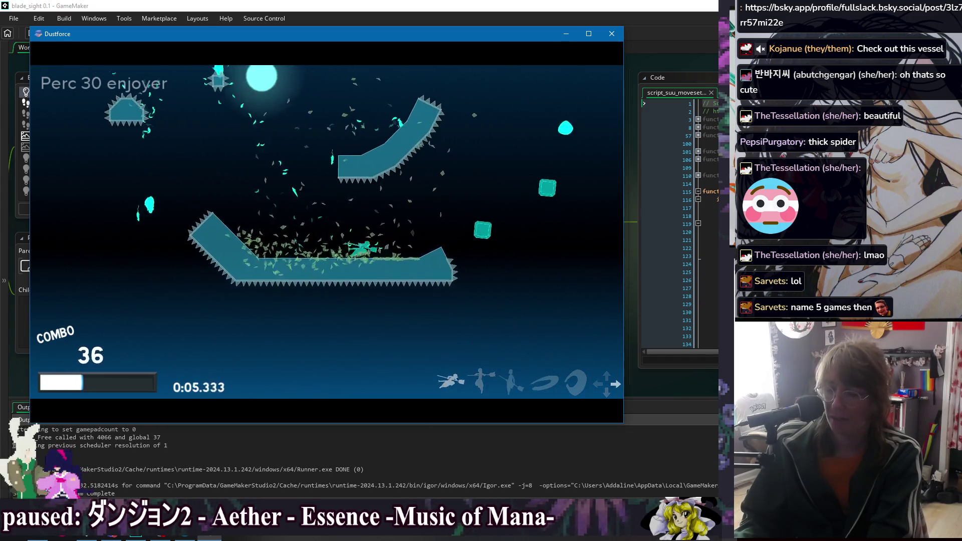
{"action": "key", "text": "Right"}
{"action": "key", "text": "Right"}
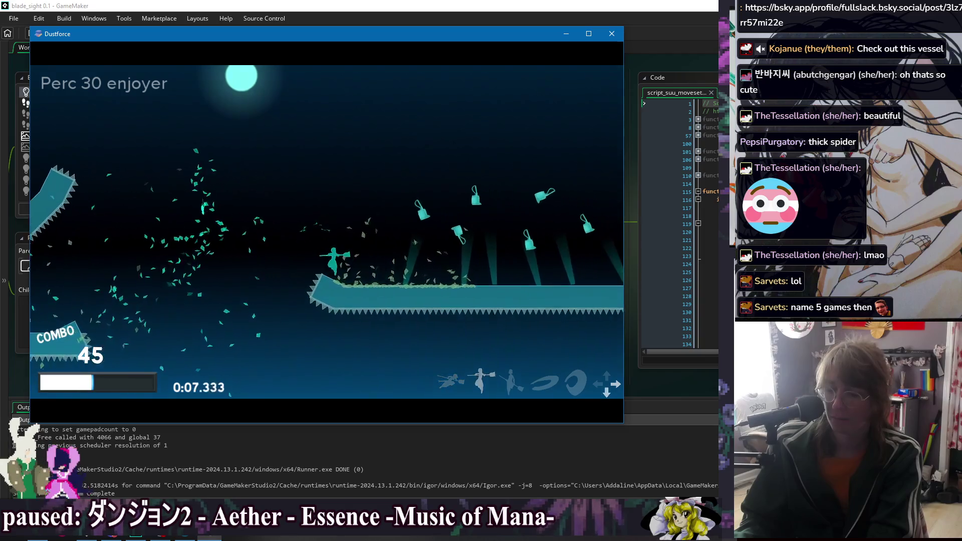
{"action": "key", "text": "Up"}
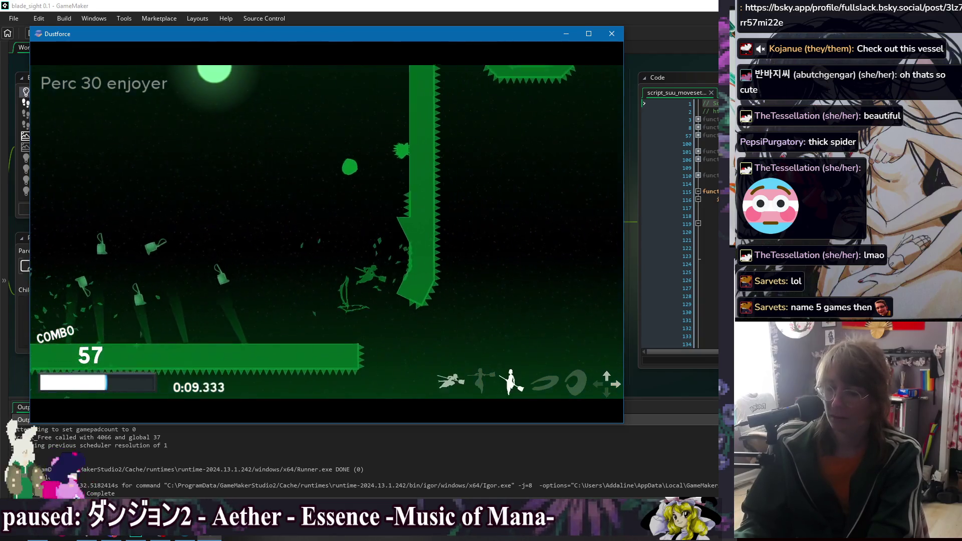
{"action": "key", "text": "Up"}
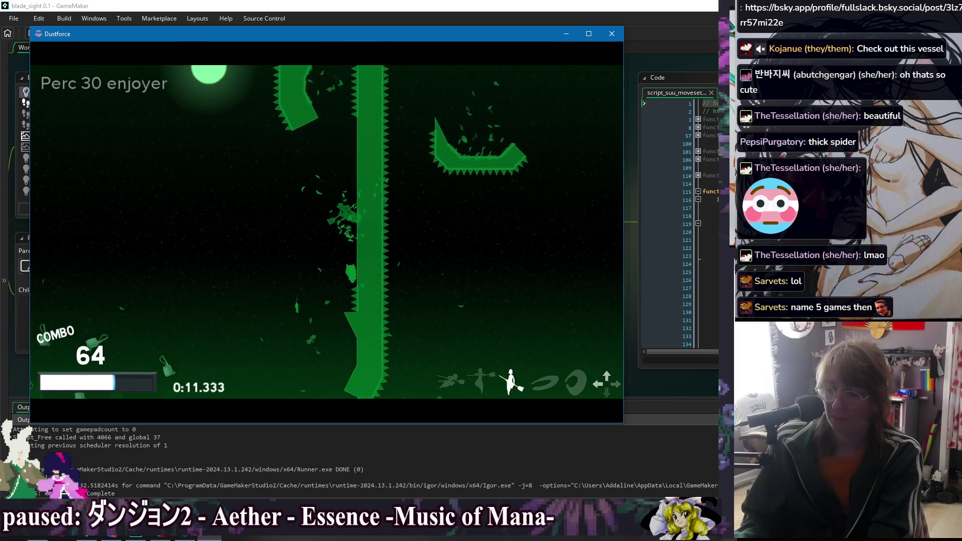
{"action": "key", "text": "Right"}
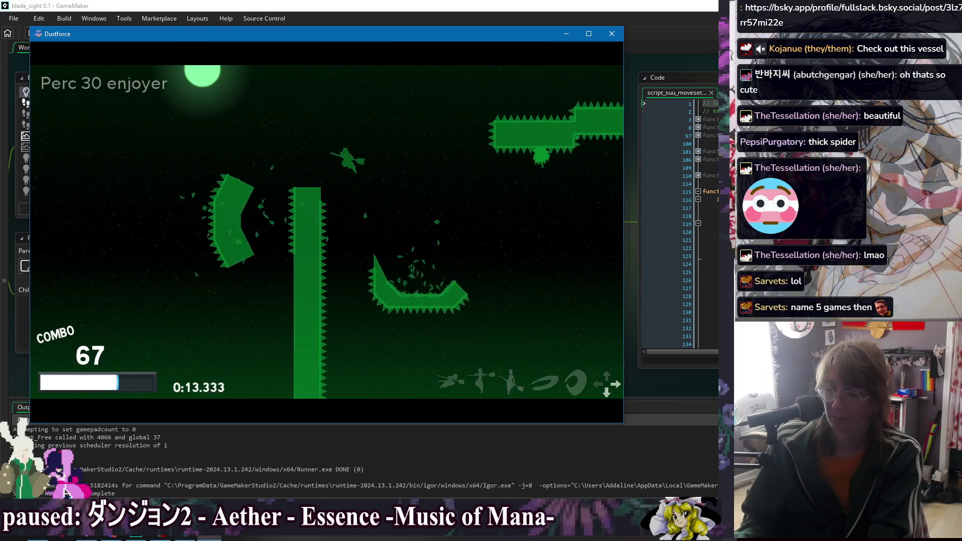
{"action": "key", "text": "Right"}
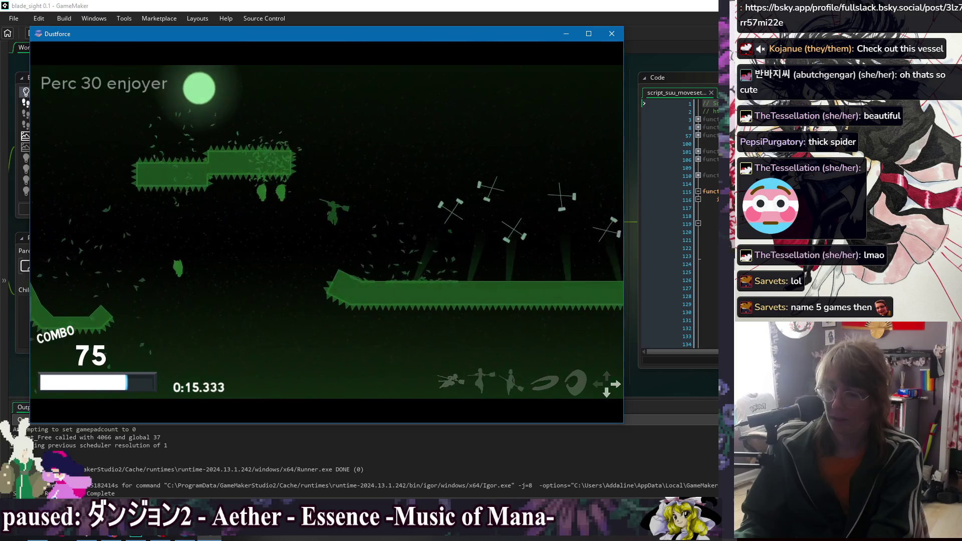
- Clear dust across the spiked platforms and purple corridors, running to the 0:32.616 S/S finish
{"action": "key", "text": "Right"}
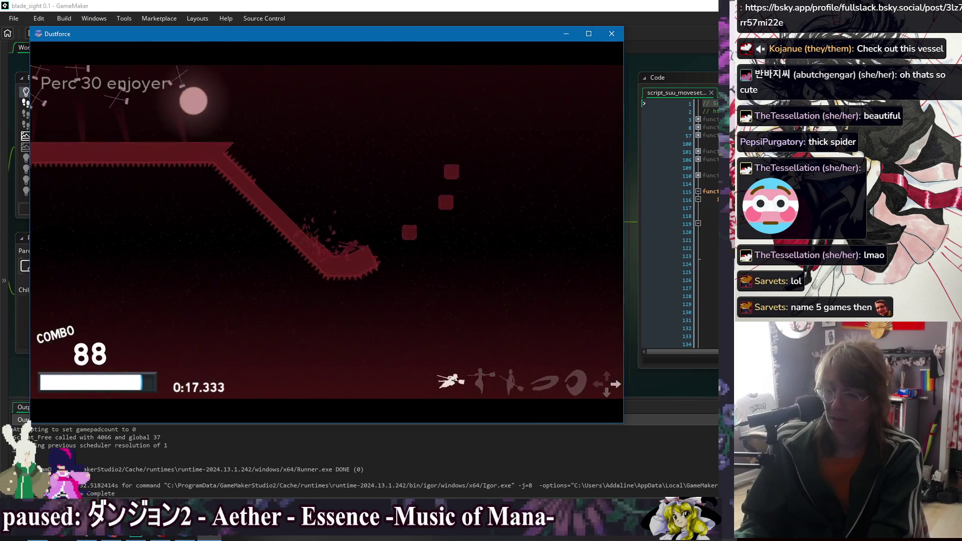
{"action": "key", "text": "Right"}
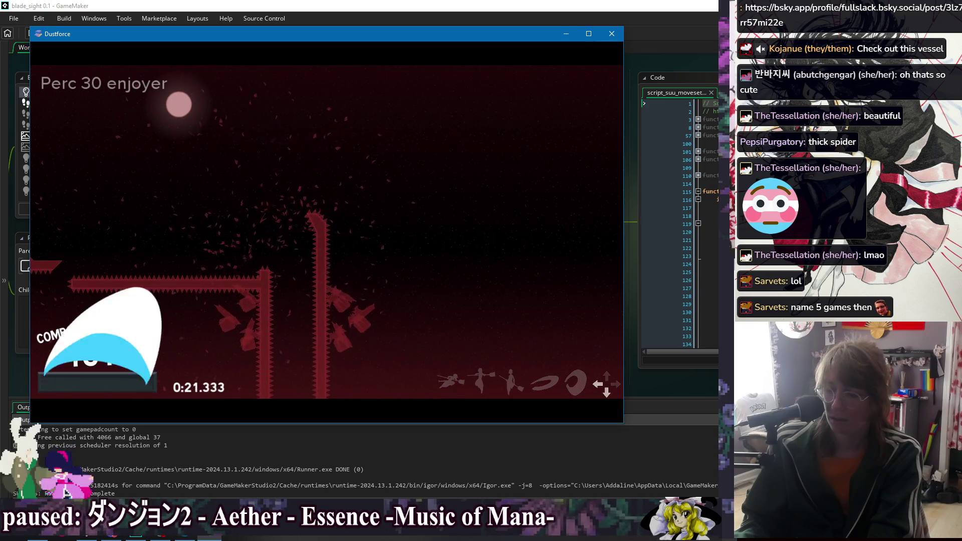
{"action": "key", "text": "Right"}
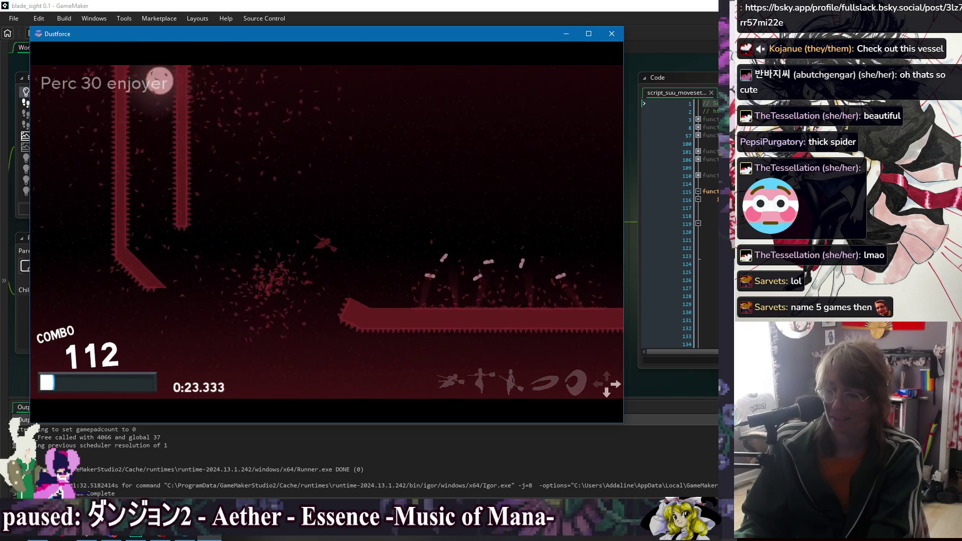
{"action": "key", "text": "Right"}
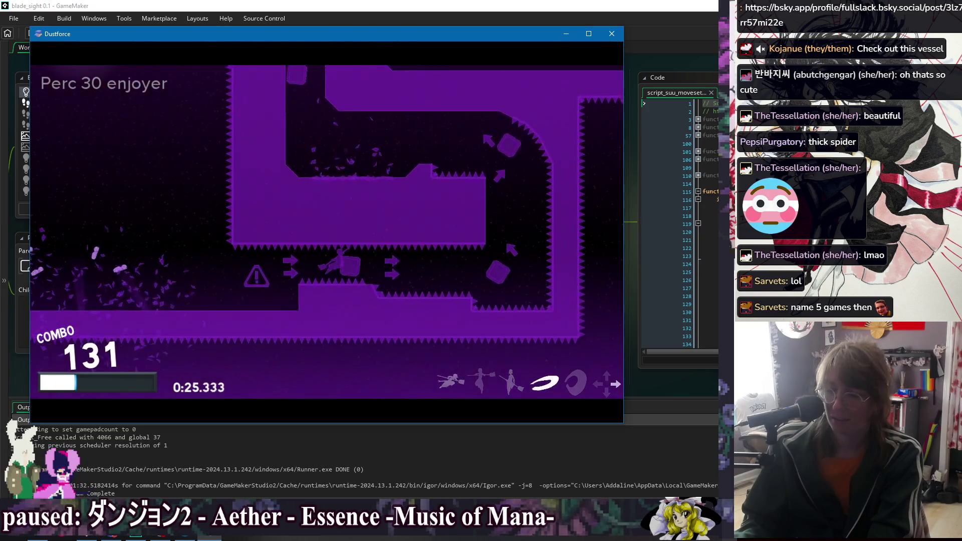
{"action": "key", "text": "Right"}
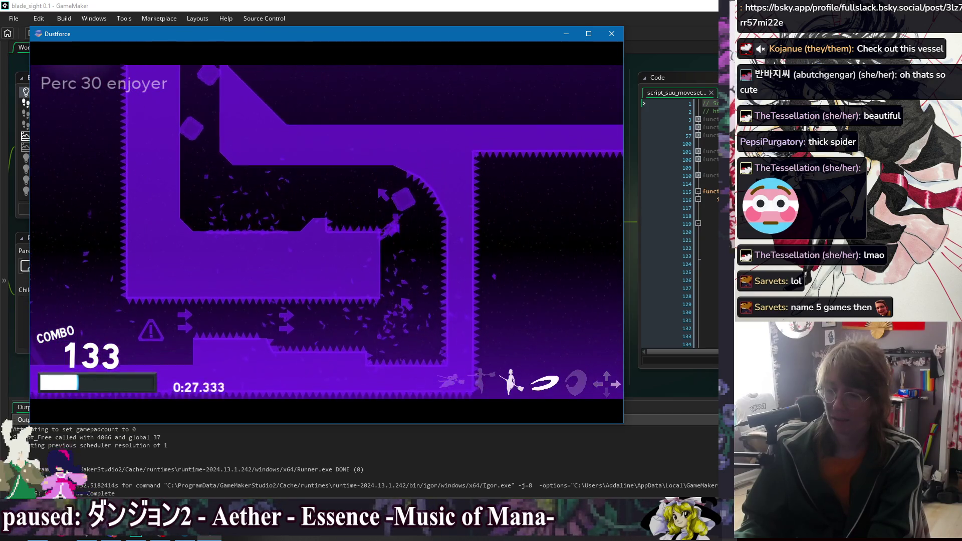
{"action": "key", "text": "Right"}
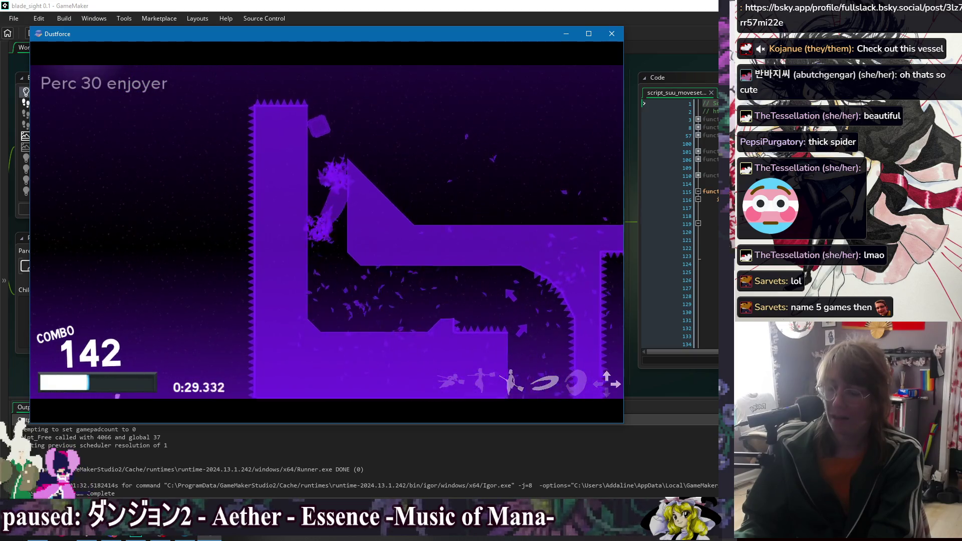
{"action": "key", "text": "Right"}
{"action": "key", "text": "Right"}
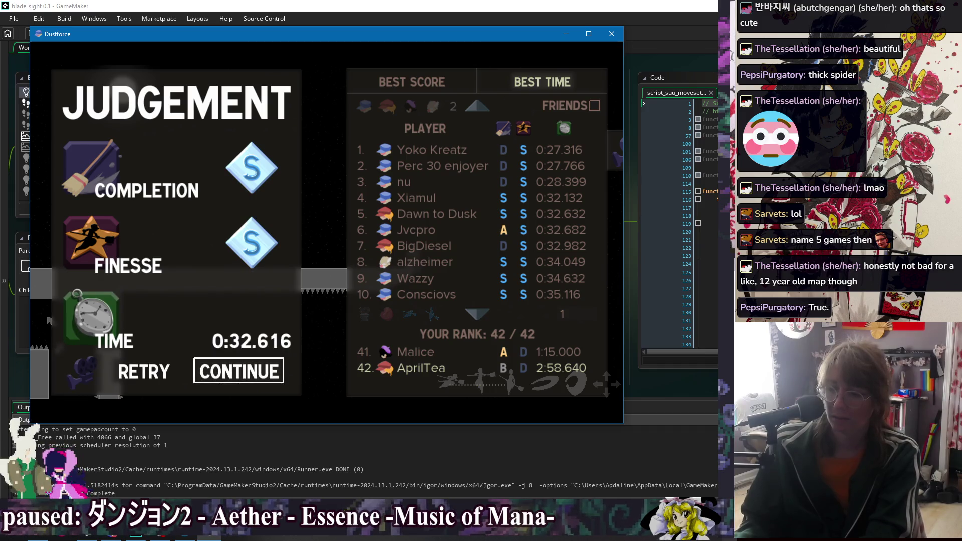
- Browse the S/S results leaderboard, switching between best score and best time rankings
{"action": "key", "text": "Right"}
{"action": "key", "text": "Up"}
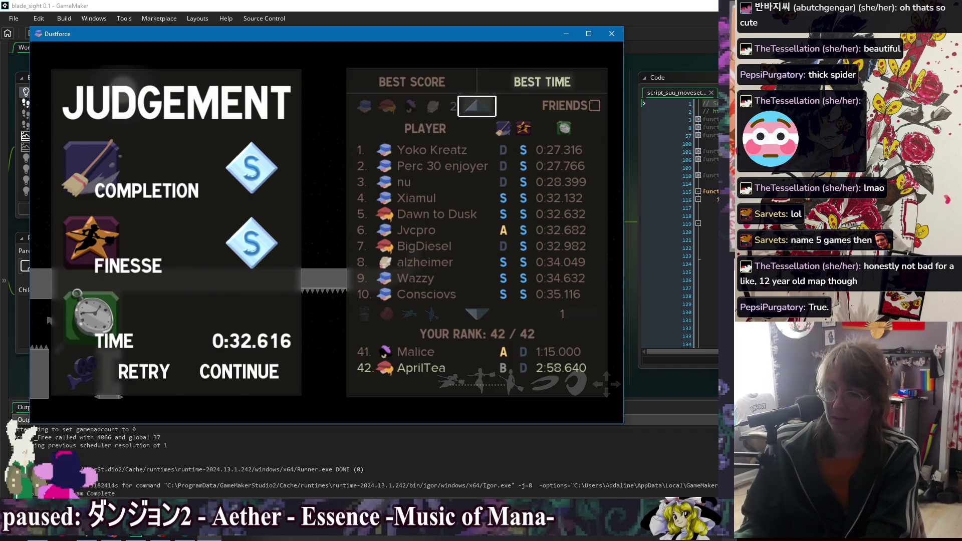
{"action": "key", "text": "Left"}
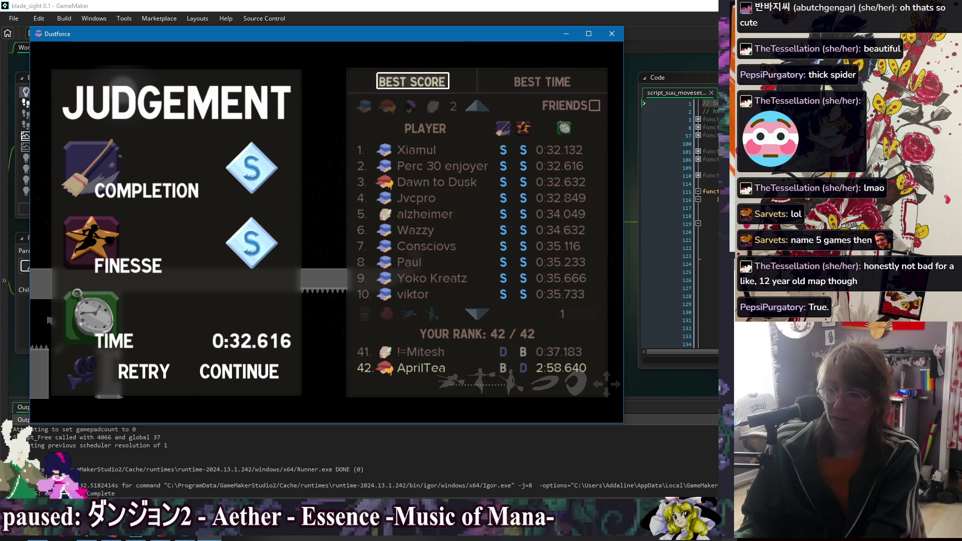
{"action": "key", "text": "Right"}
{"action": "key", "text": "Left"}
{"action": "key", "text": "Right"}
{"action": "key", "text": "Down"}
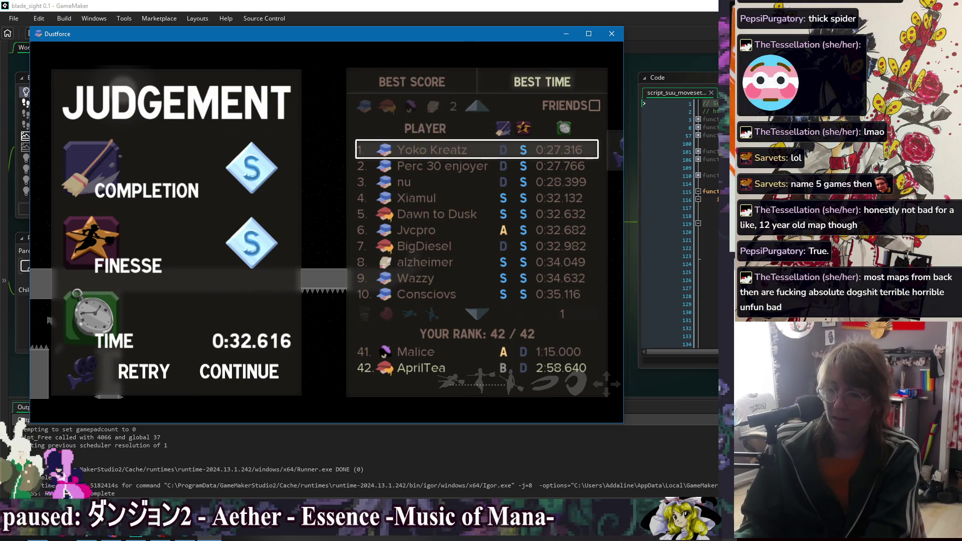
{"action": "key", "text": "Up"}
{"action": "key", "text": "Left"}
{"action": "key", "text": "Right"}
{"action": "key", "text": "Left"}
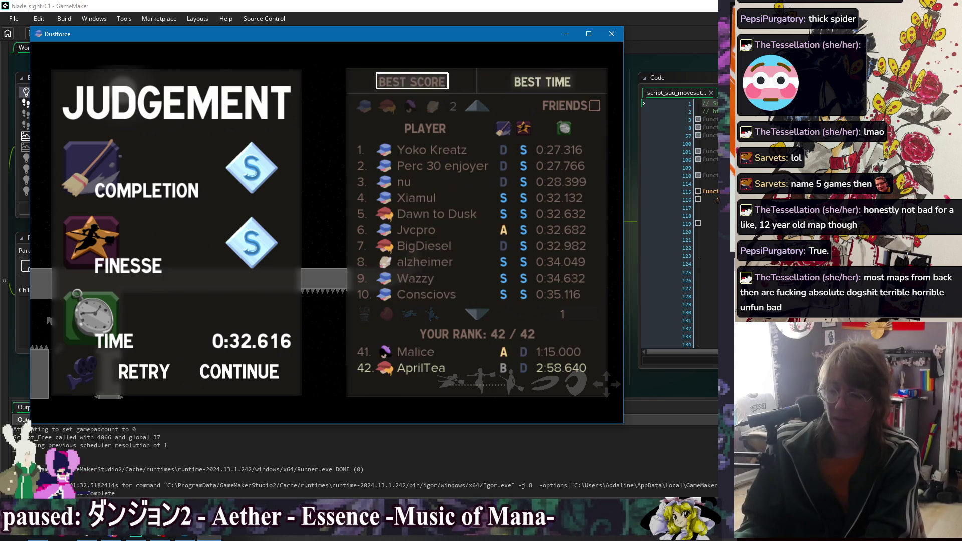
{"action": "key", "text": "Down"}
- Exit the level from the pause menu to return to Dustkid Daily
{"action": "key", "text": "Escape"}
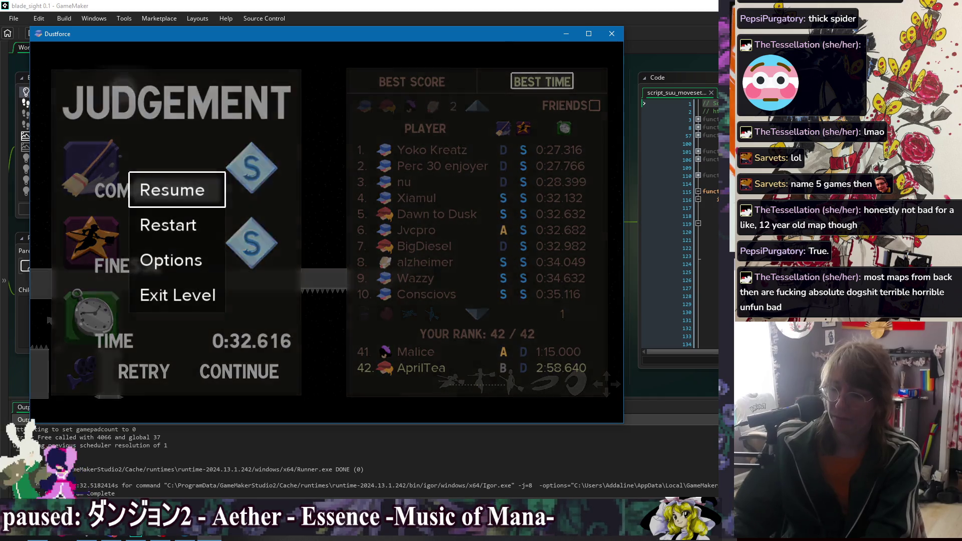
{"action": "key", "text": "Down"}
{"action": "key", "text": "Down"}
{"action": "key", "text": "Down"}
{"action": "key", "text": "Return"}
{"action": "key", "text": "Return"}
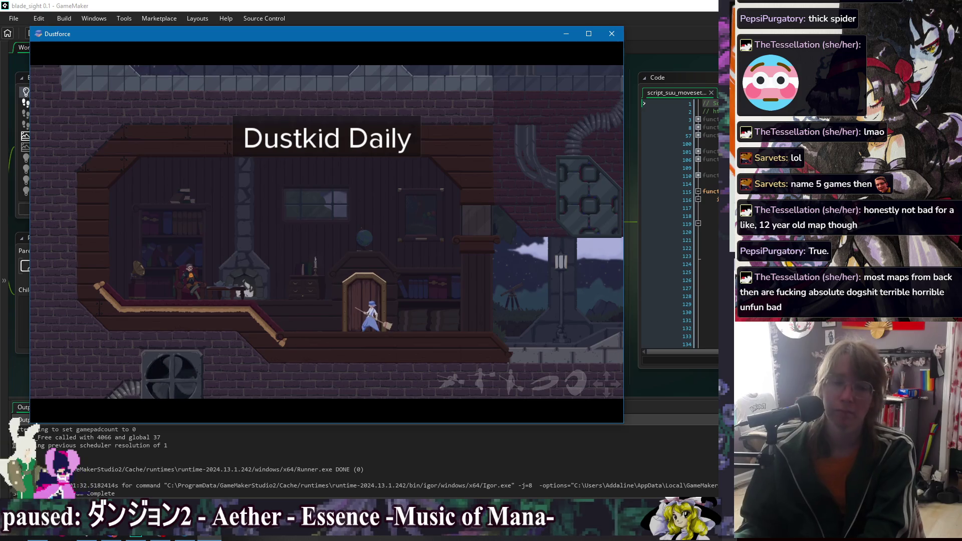
- Run right through the hub, then back left into the Dustkid Daily door to start its download
{"action": "key", "text": "Right"}
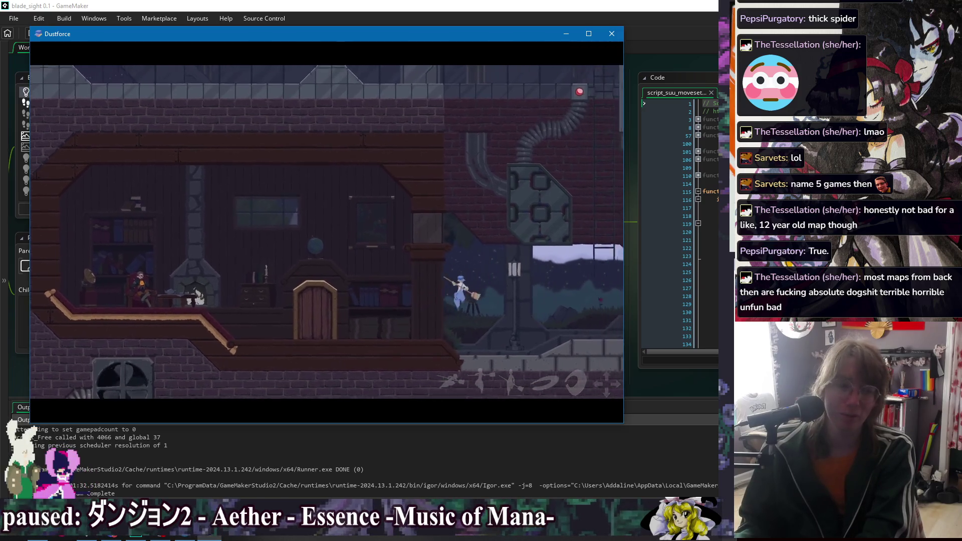
{"action": "key", "text": "s"}
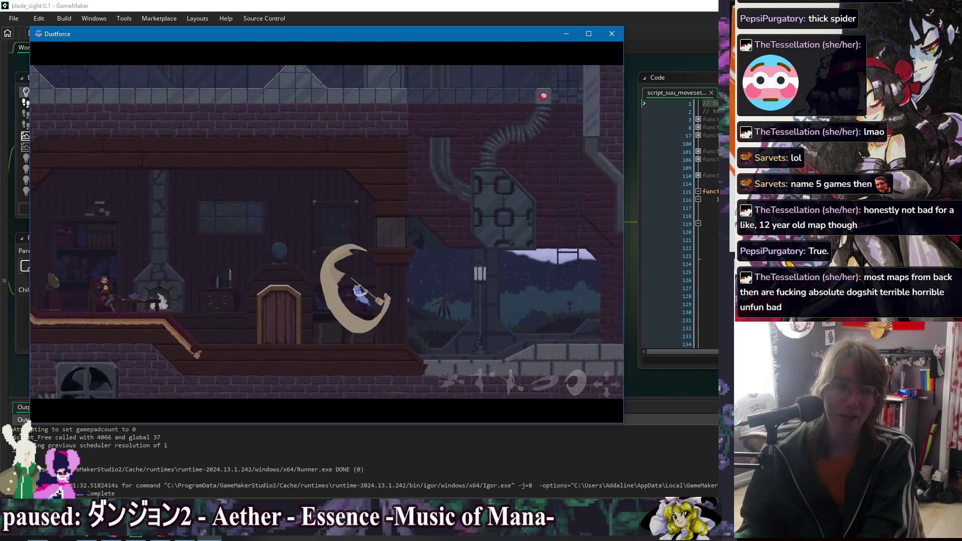
{"action": "key", "text": "Right"}
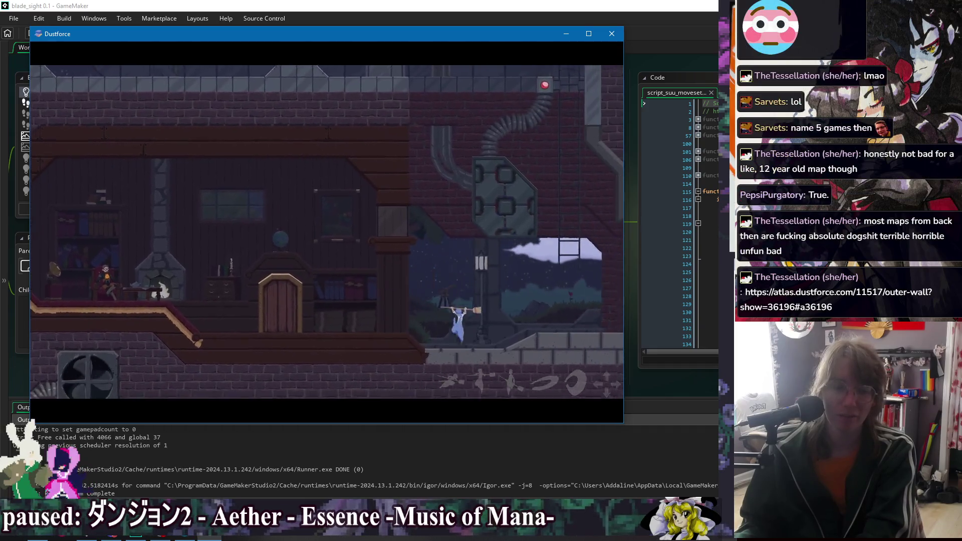
{"action": "key", "text": "Left"}
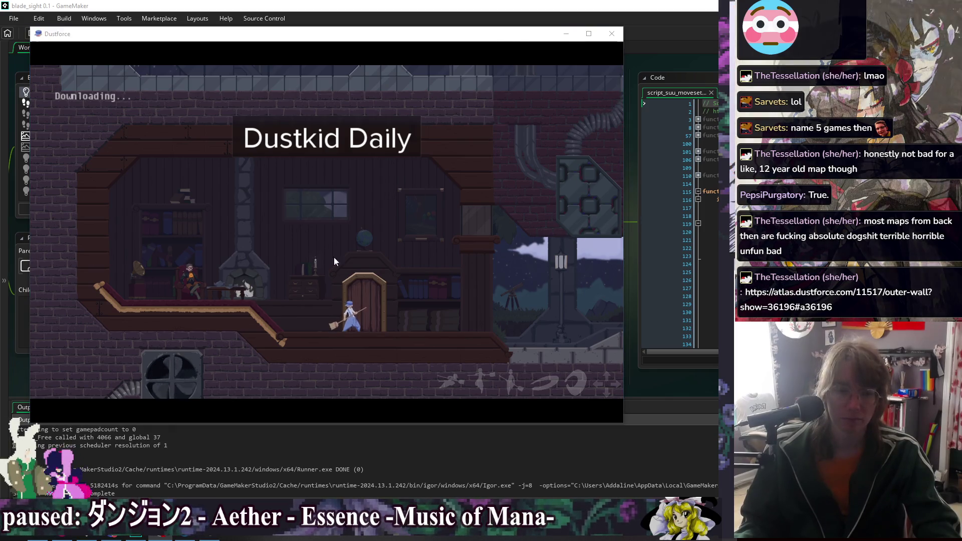
- Focus the game window and start the Dustkid Daily run through the stone and girder tower
{"action": "left_click", "coordinate": [320, 237]}
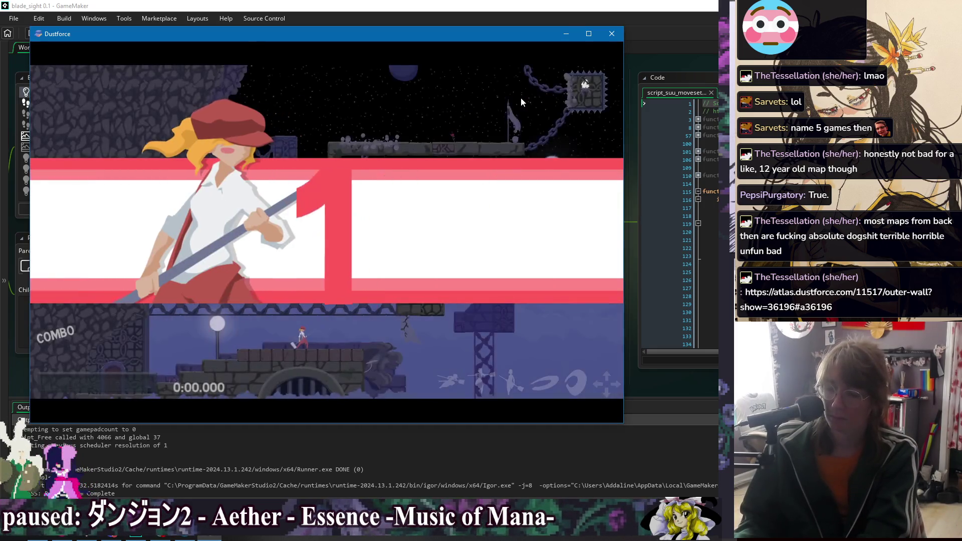
{"action": "key", "text": "Left"}
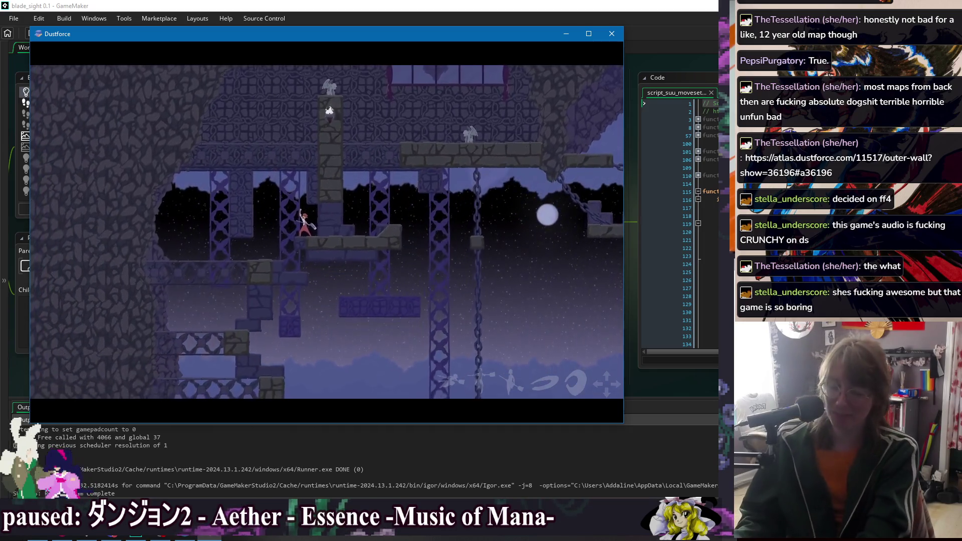
- Retry the daily level from the results screen and climb up-left onto the upper girder
{"action": "key", "text": "Left"}
{"action": "key", "text": "Return"}
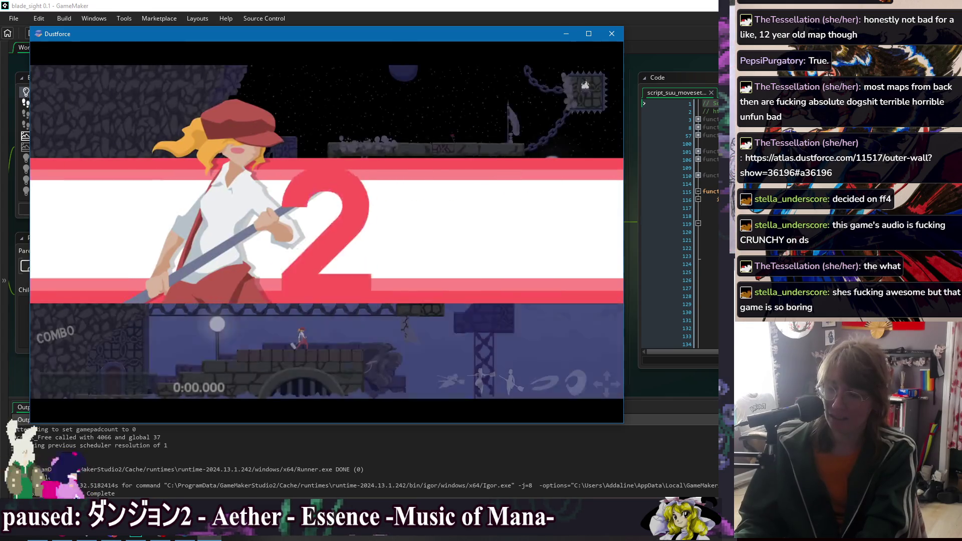
{"action": "key", "text": "Right"}
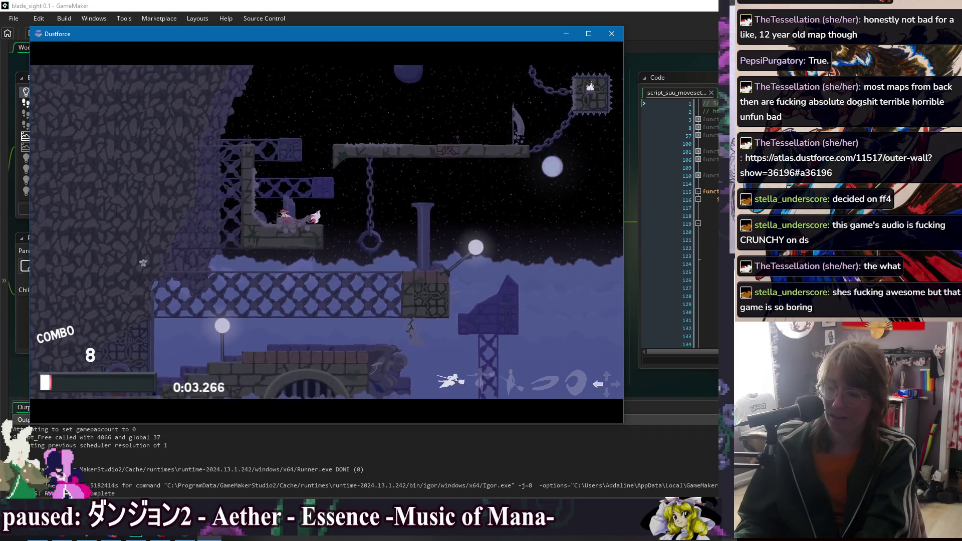
{"action": "key", "text": "Right"}
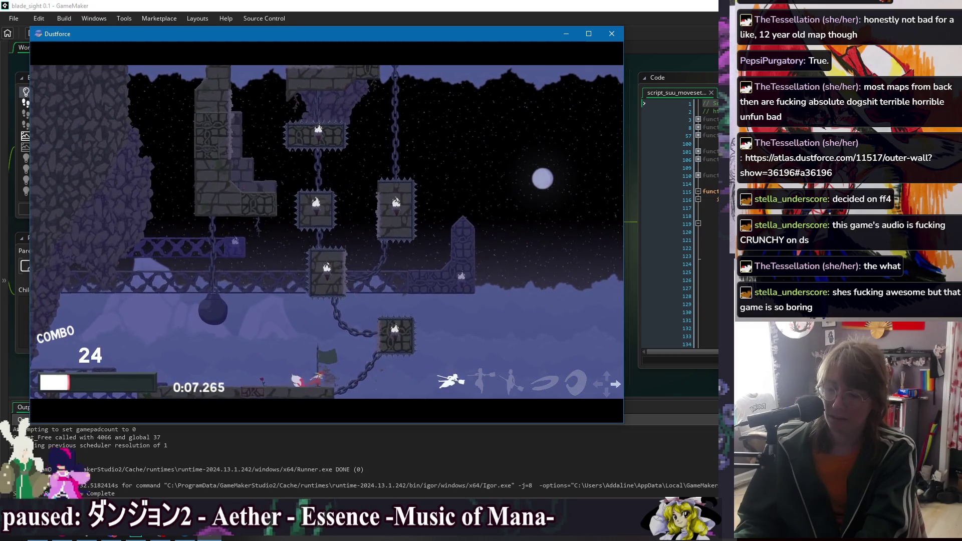
{"action": "key", "text": "Left"}
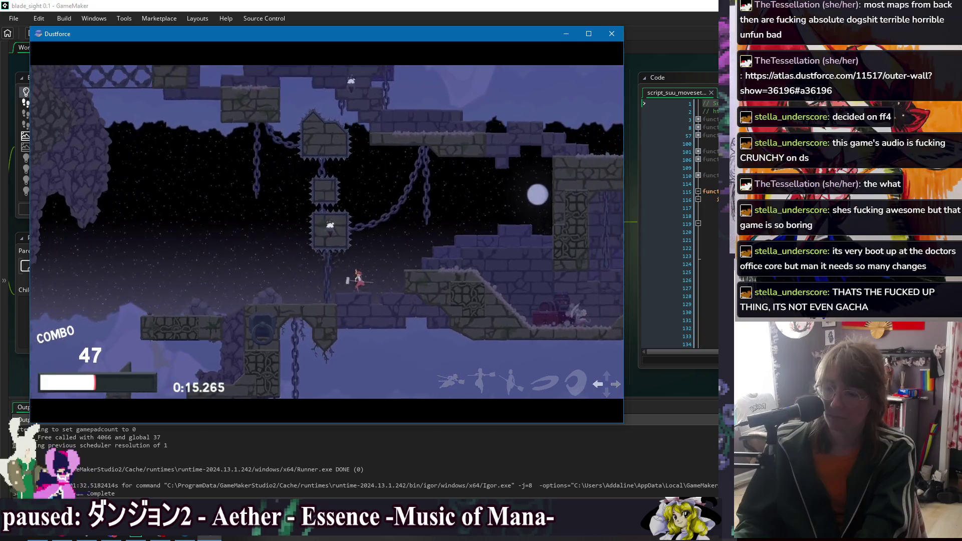
- Restart the level from the pause menu, then dash along the upper ledge and heavy-attack dust
{"action": "key", "text": "Escape"}
{"action": "key", "text": "Down"}
{"action": "key", "text": "Return"}
{"action": "key", "text": "Right"}
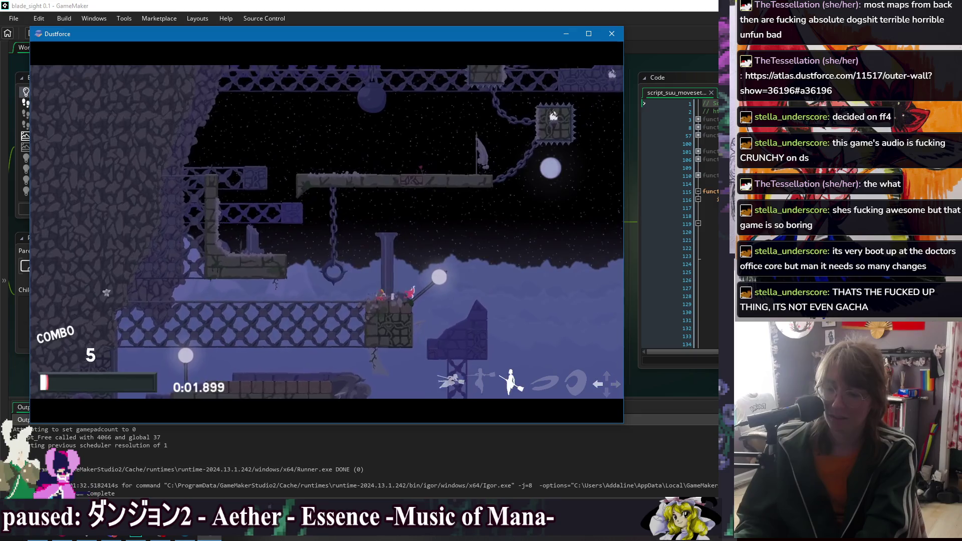
{"action": "key", "text": "Left"}
{"action": "key", "text": "Up"}
{"action": "key", "text": "Right"}
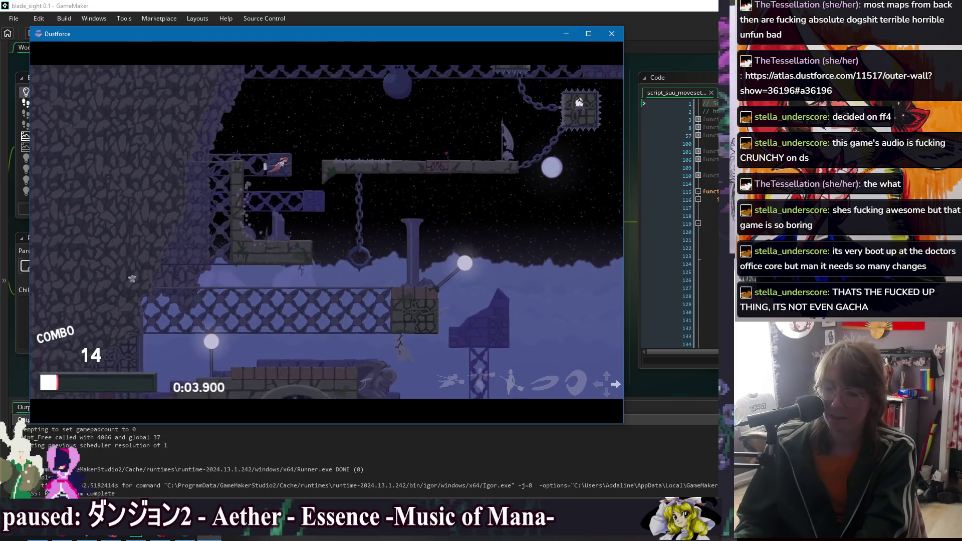
{"action": "key", "text": "Left"}
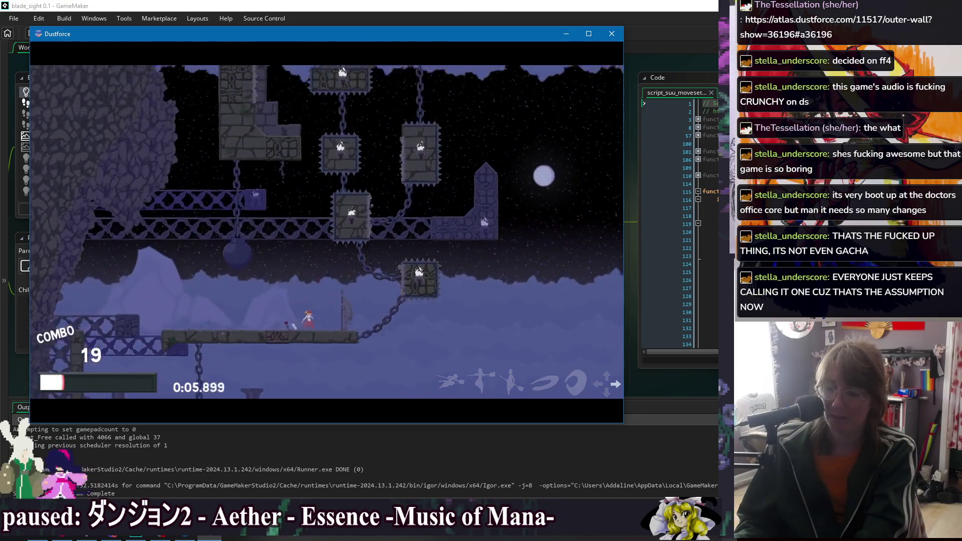
{"action": "key", "text": "c"}
- Climb past the spiked blocks and dash onto the ledge, then abandon and restart the run
{"action": "key", "text": "Right"}
{"action": "key", "text": "Left"}
{"action": "key", "text": "Left"}
{"action": "key", "text": "Down"}
{"action": "key", "text": "x"}
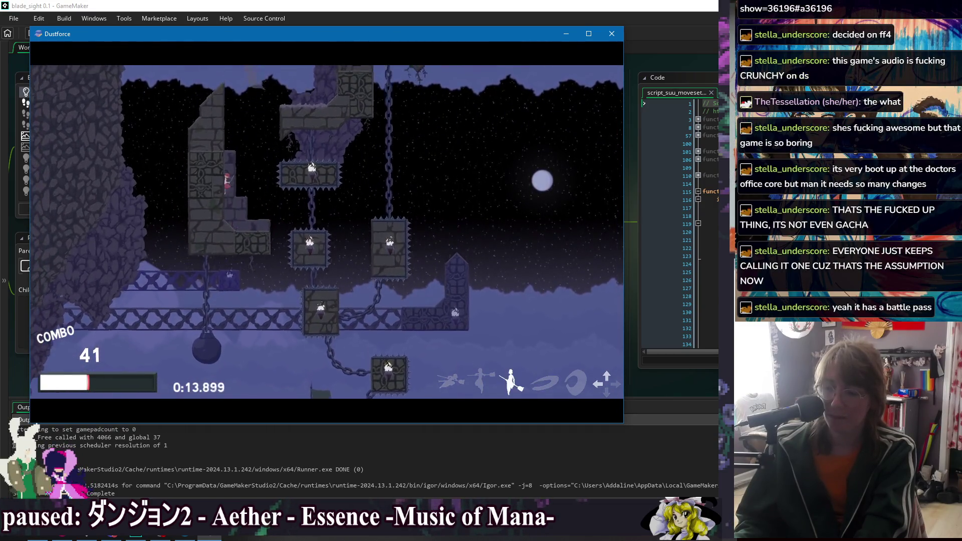
{"action": "key", "text": "Right"}
{"action": "key", "text": "x"}
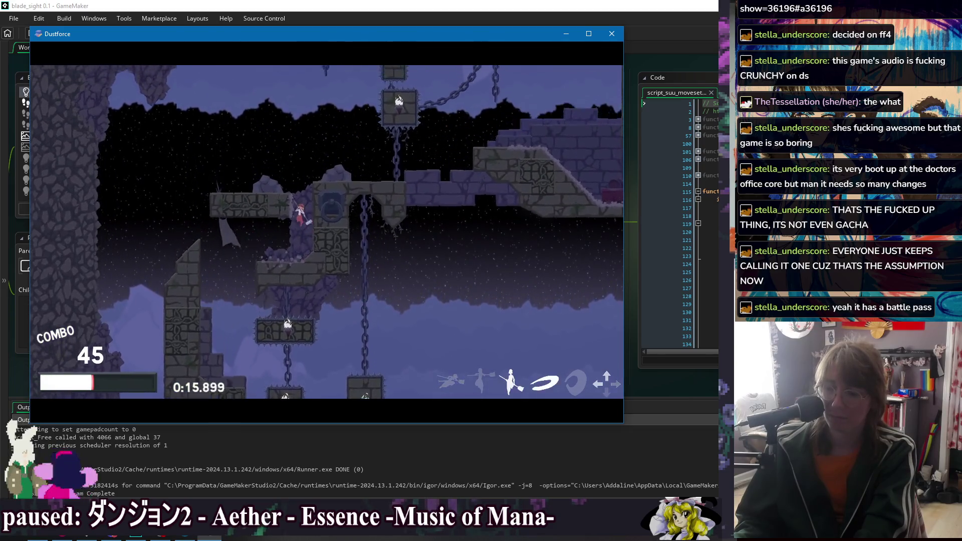
{"action": "key", "text": "Escape"}
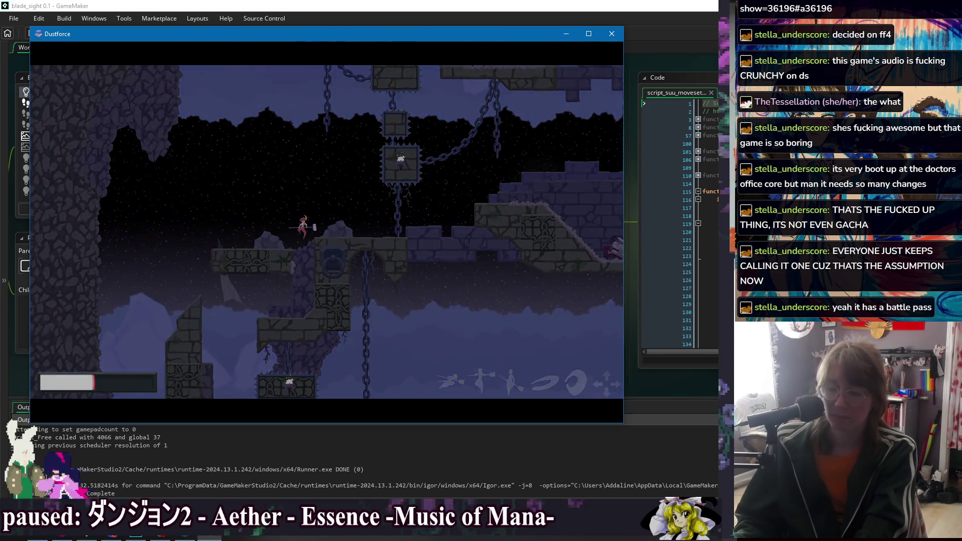
{"action": "key", "text": "Right"}
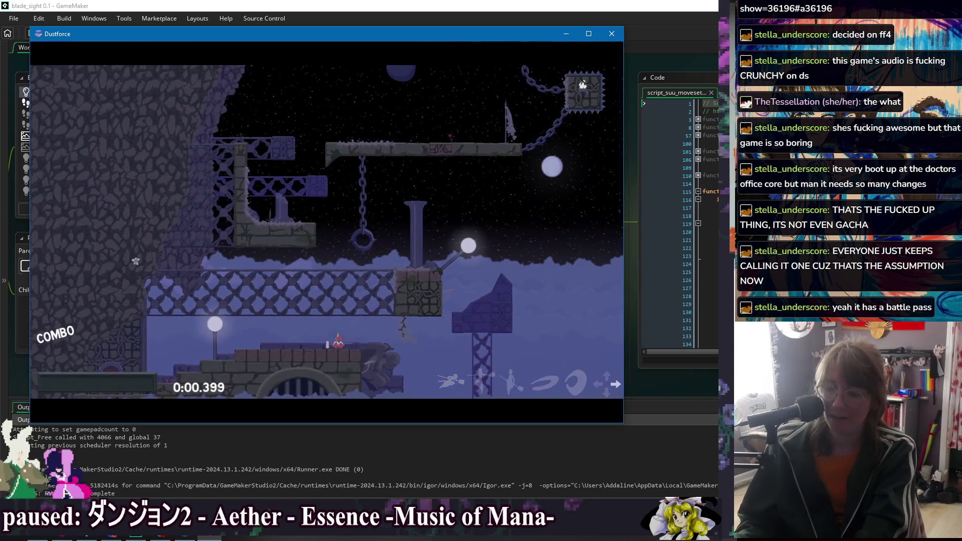
- Climb the opening ledges past the spiked blocks, heavy-attacking dust along the way
{"action": "key", "text": "Left"}
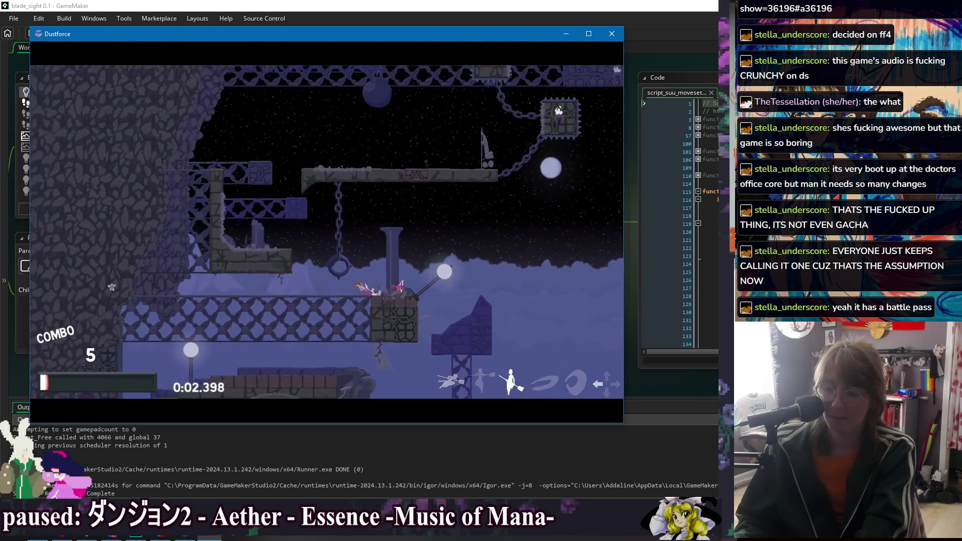
{"action": "key", "text": "Right"}
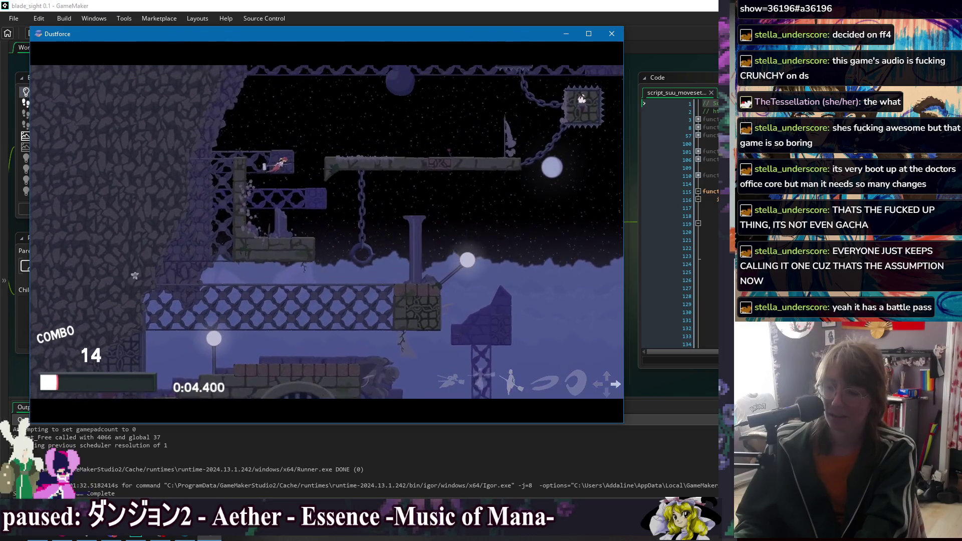
{"action": "key", "text": "Up"}
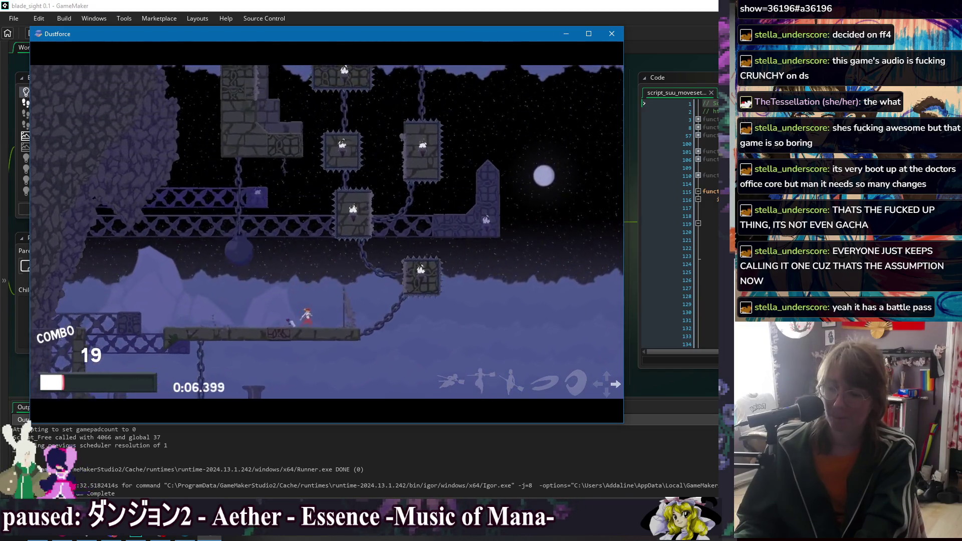
{"action": "key", "text": "s"}
{"action": "key", "text": "Left"}
{"action": "key", "text": "Up"}
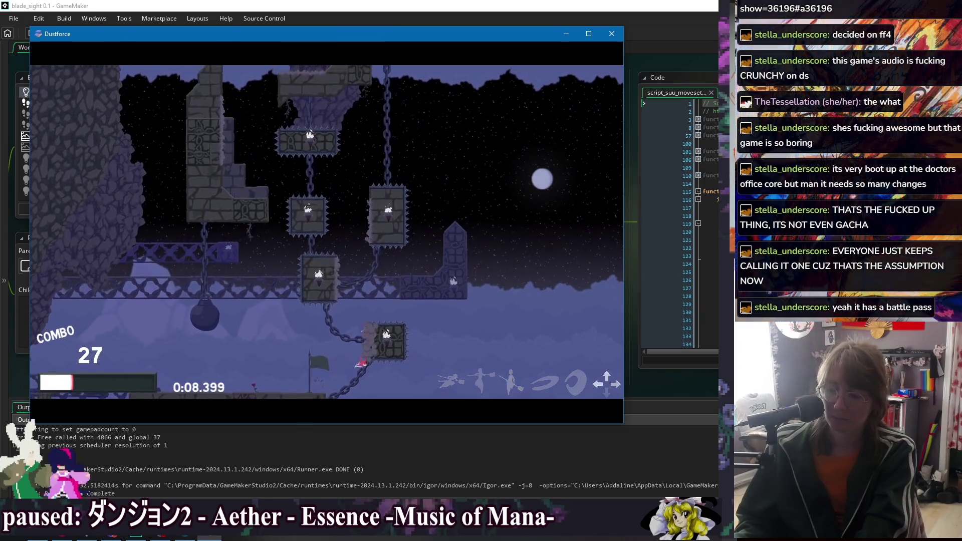
{"action": "key", "text": "s"}
{"action": "key", "text": "Up"}
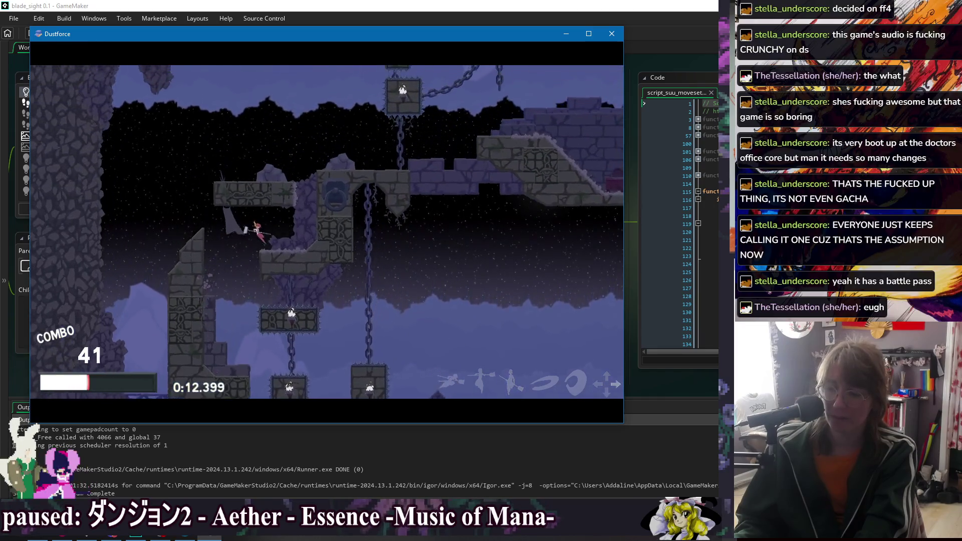
- Dash left through the dust, then attack rightward along the floor and climb through the ruins
{"action": "key", "text": "d"}
{"action": "key", "text": "Right"}
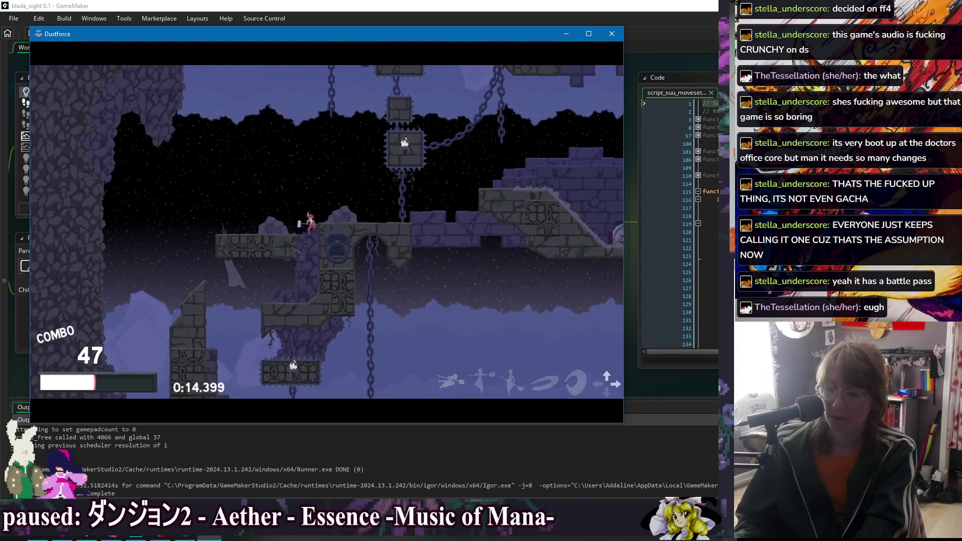
{"action": "key", "text": "s"}
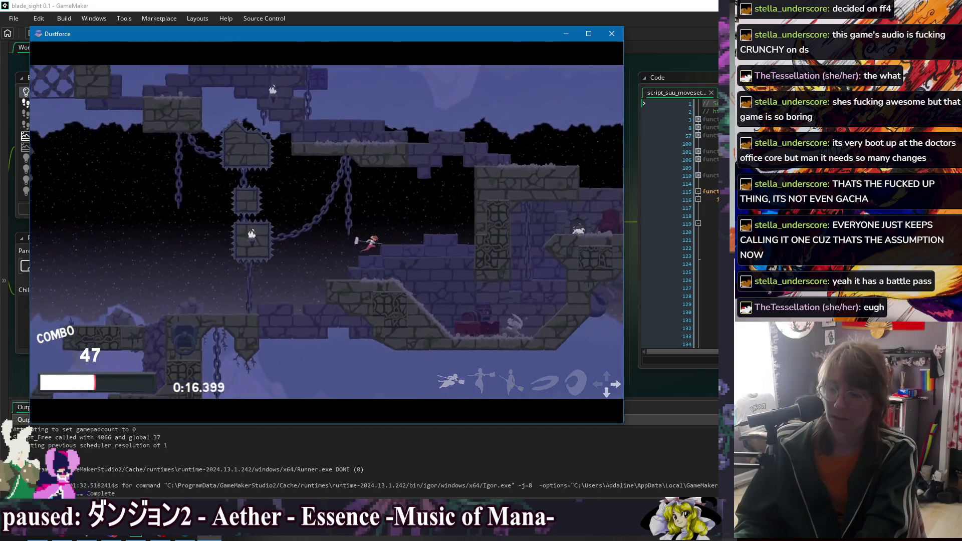
{"action": "key", "text": "s"}
{"action": "key", "text": "s"}
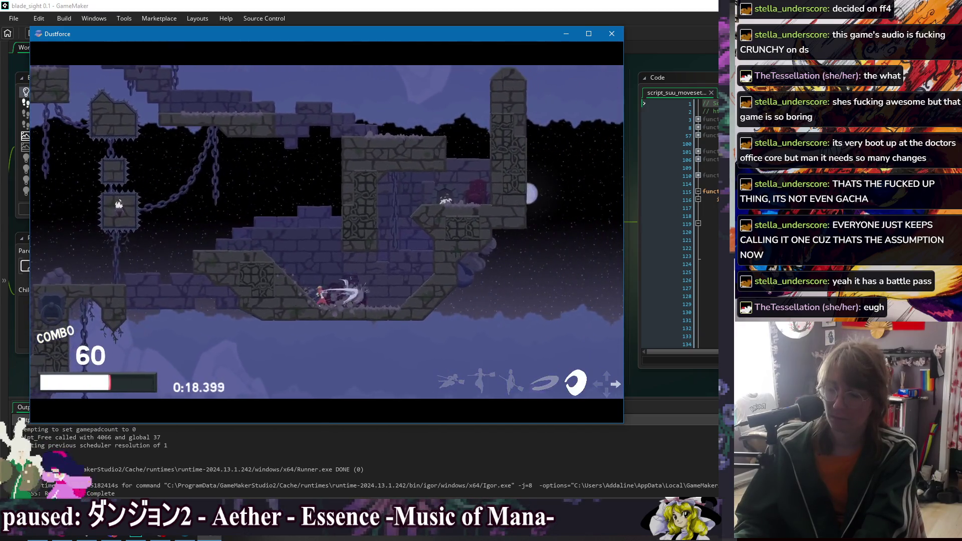
{"action": "key", "text": "s"}
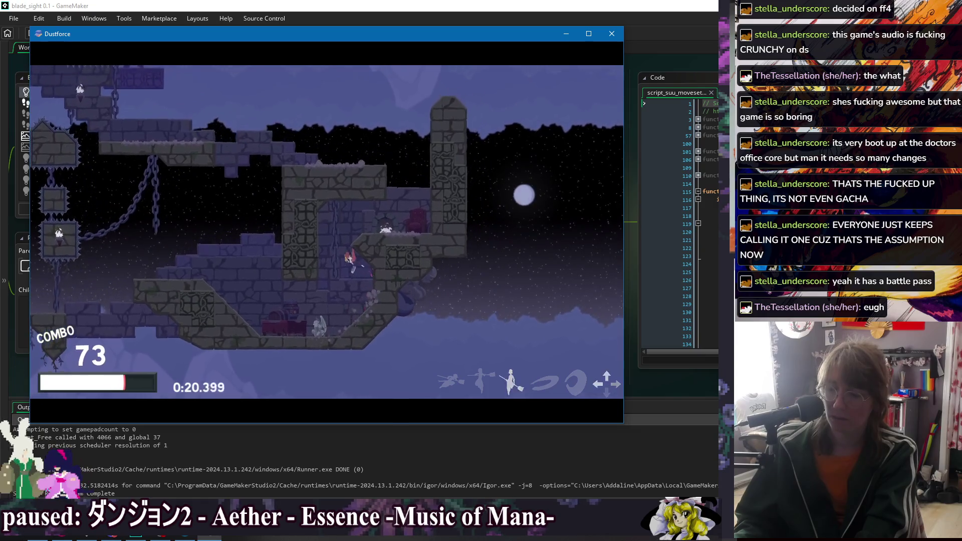
{"action": "key", "text": "Down"}
{"action": "key", "text": "Up"}
{"action": "key", "text": "Left"}
{"action": "key", "text": "s"}
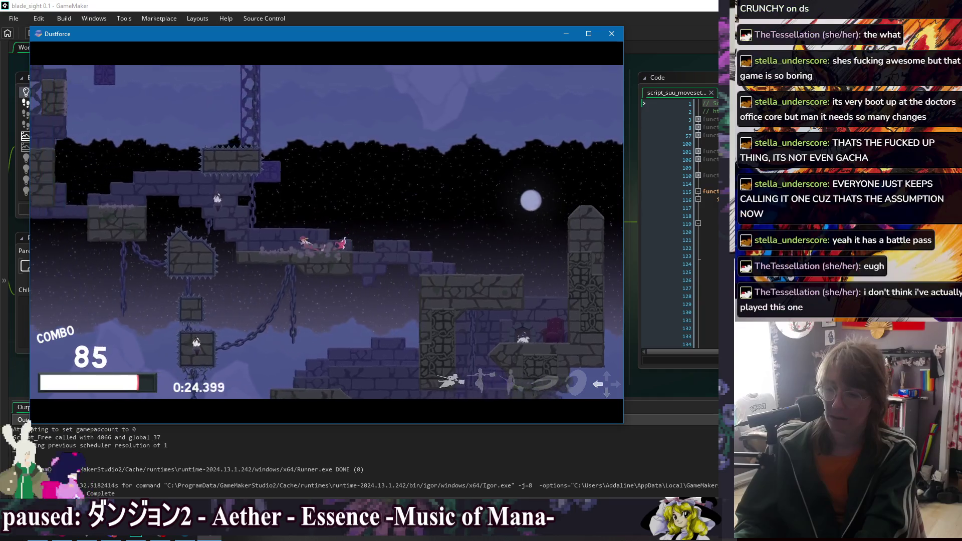
- Climb to the upper area and clear the last enemies, finishing S/S in 0:36.965, rank 42 of 51
{"action": "key", "text": "d"}
{"action": "key", "text": "d"}
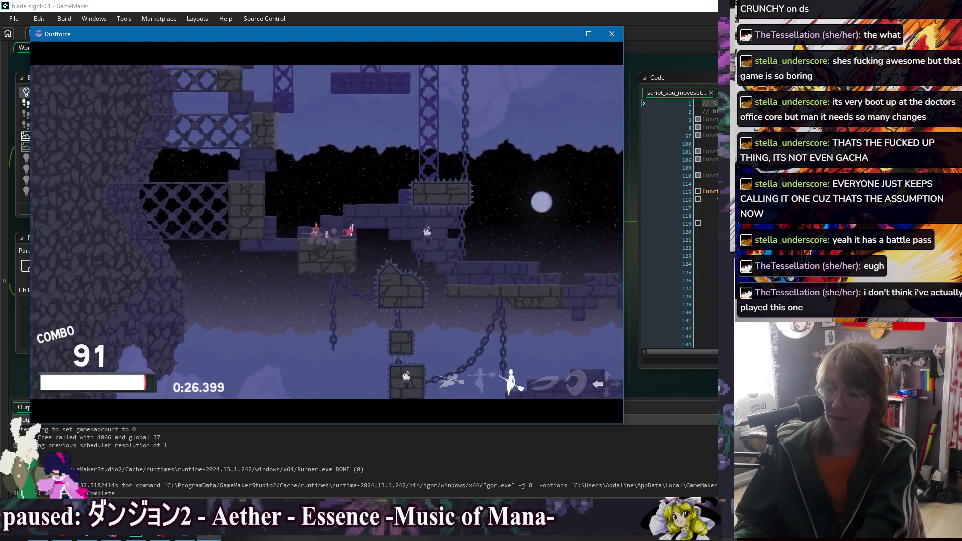
{"action": "key", "text": "Right"}
{"action": "key", "text": "Left"}
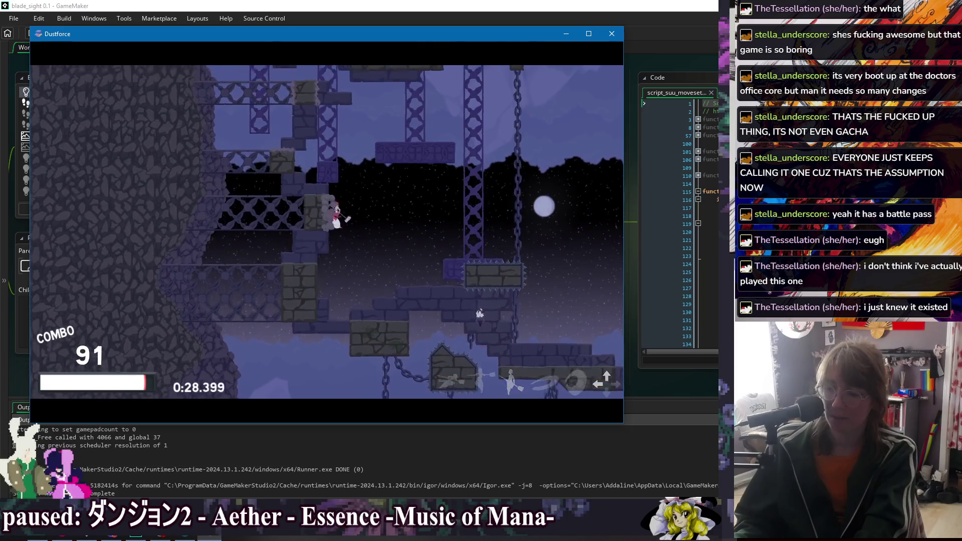
{"action": "key", "text": "d"}
{"action": "key", "text": "Up"}
{"action": "key", "text": "d"}
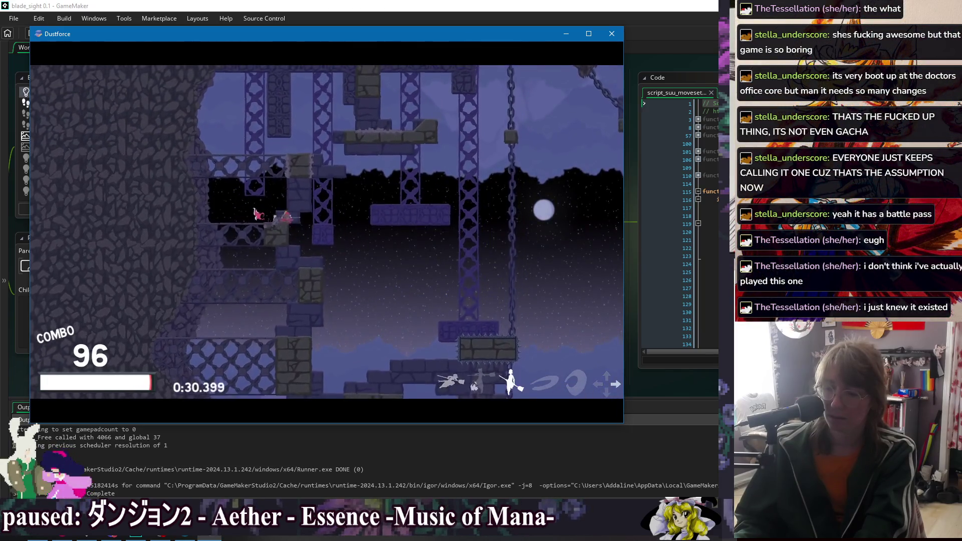
{"action": "key", "text": "Down"}
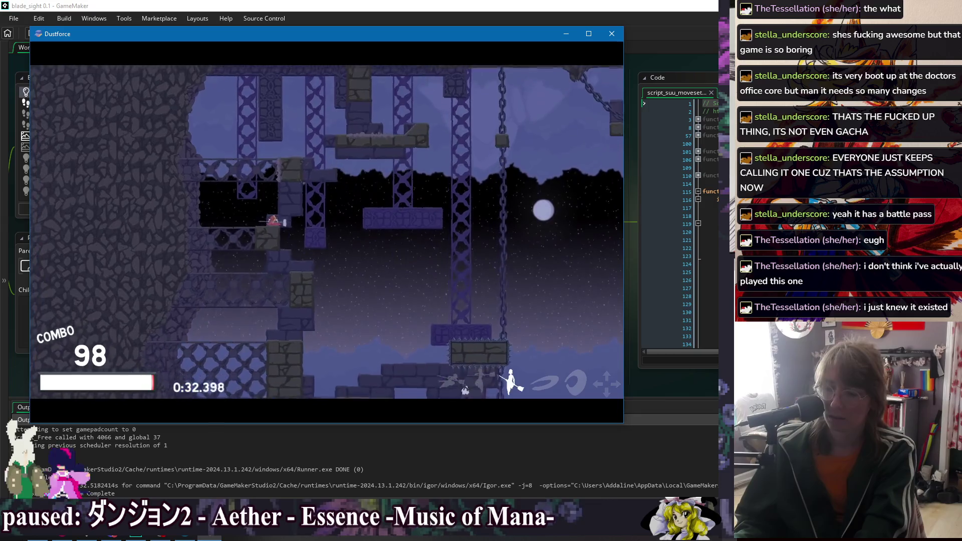
{"action": "key", "text": "d"}
{"action": "key", "text": "Right"}
{"action": "key", "text": "d"}
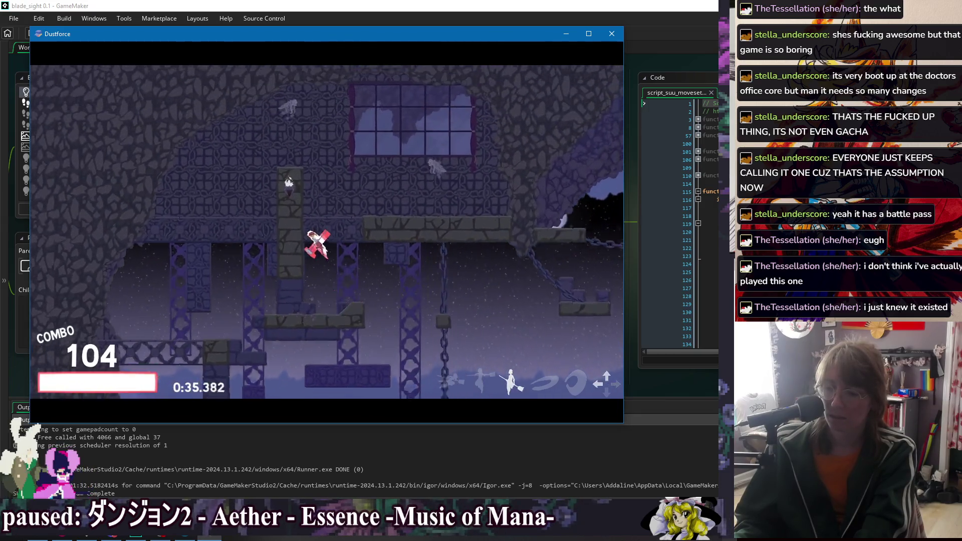
{"action": "key", "text": "Up"}
{"action": "key", "text": "d"}
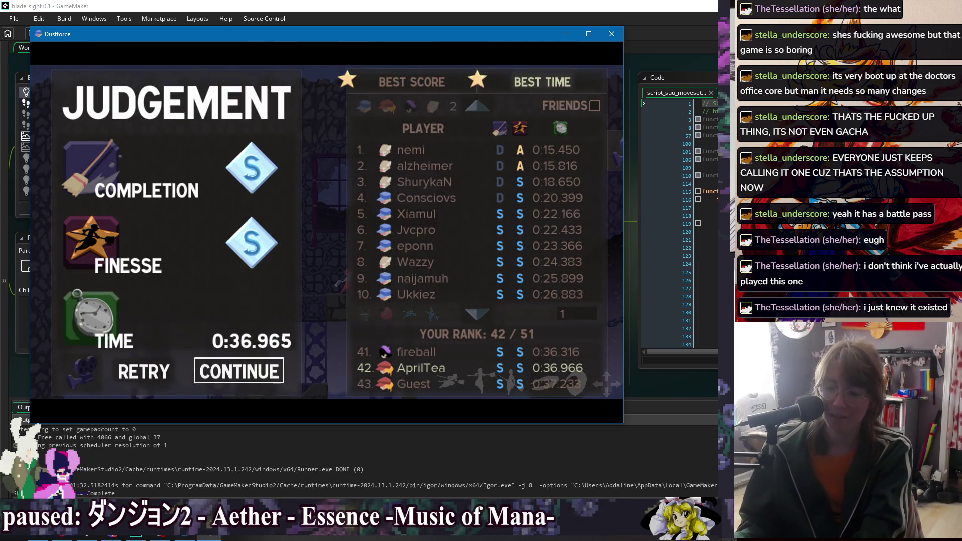
- Continue past the Dustforce results screen, cancel the Exit prompt, and close the game window
{"action": "key", "text": "Return"}
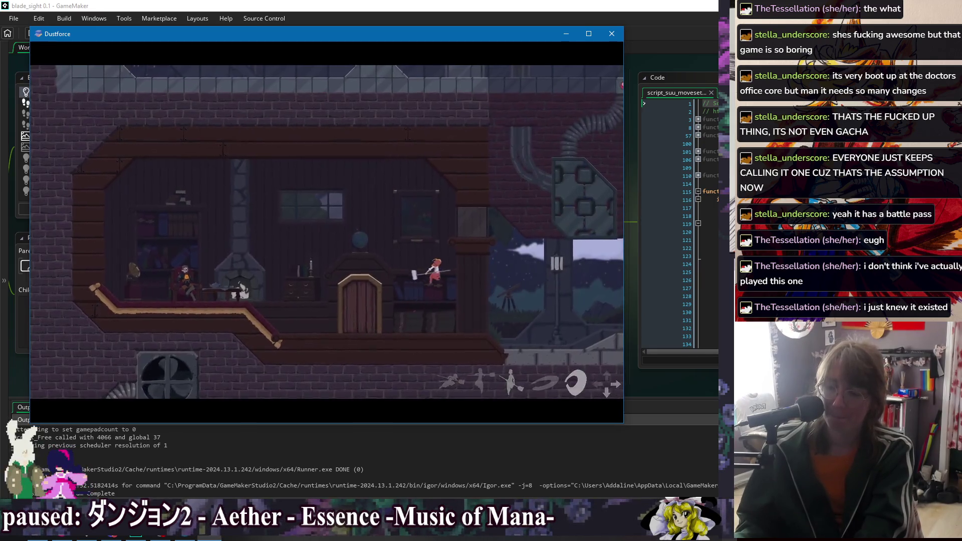
{"action": "key", "text": "Escape"}
{"action": "key", "text": "Down"}
{"action": "key", "text": "Down"}
{"action": "key", "text": "Down"}
{"action": "key", "text": "Down"}
{"action": "key", "text": "Up"}
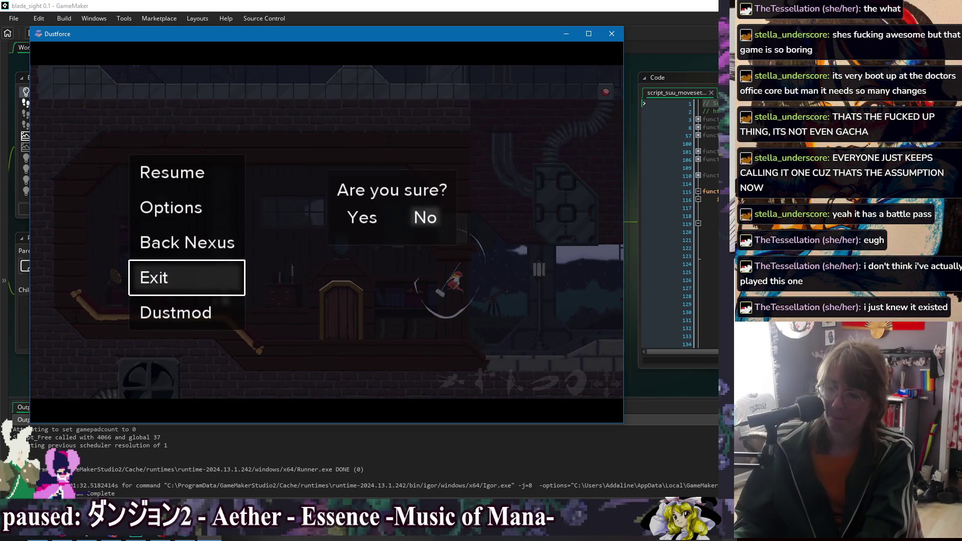
{"action": "key", "text": "Up"}
{"action": "key", "text": "Up"}
{"action": "key", "text": "Up"}
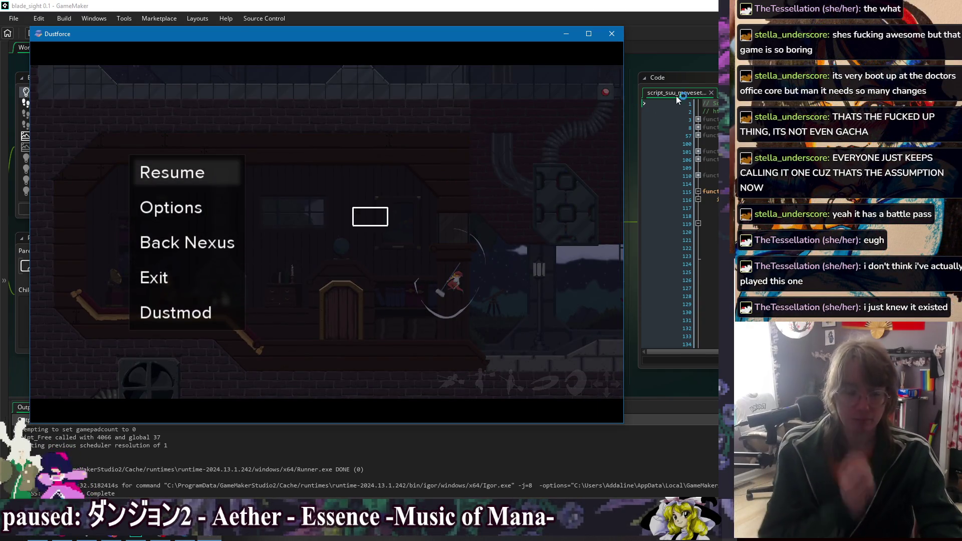
{"action": "key", "text": "alt+F4"}
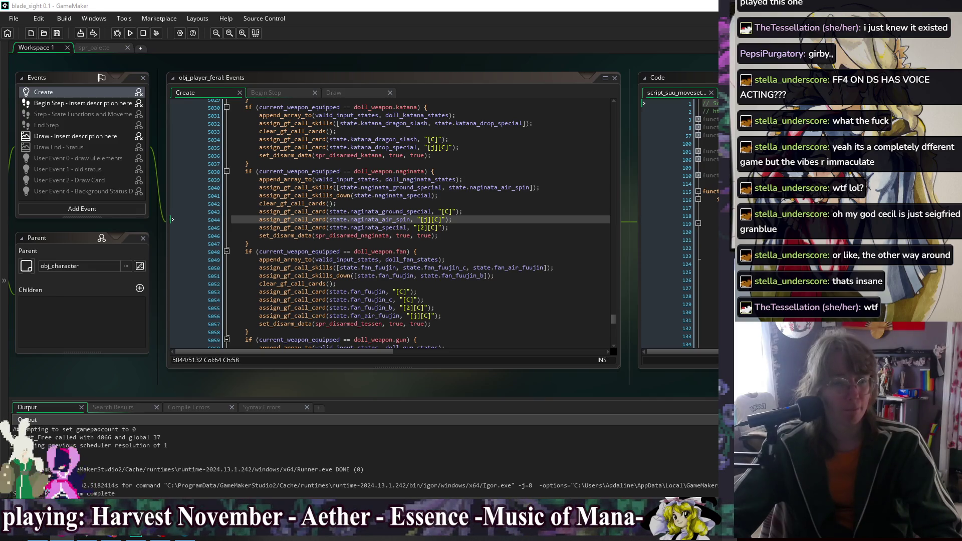
- Bring the Final Fantasy IV DS minigame YouTube video over the code editor
{"action": "left_click_drag", "start_coordinate": [775, 34], "coordinate": [360, 24]}
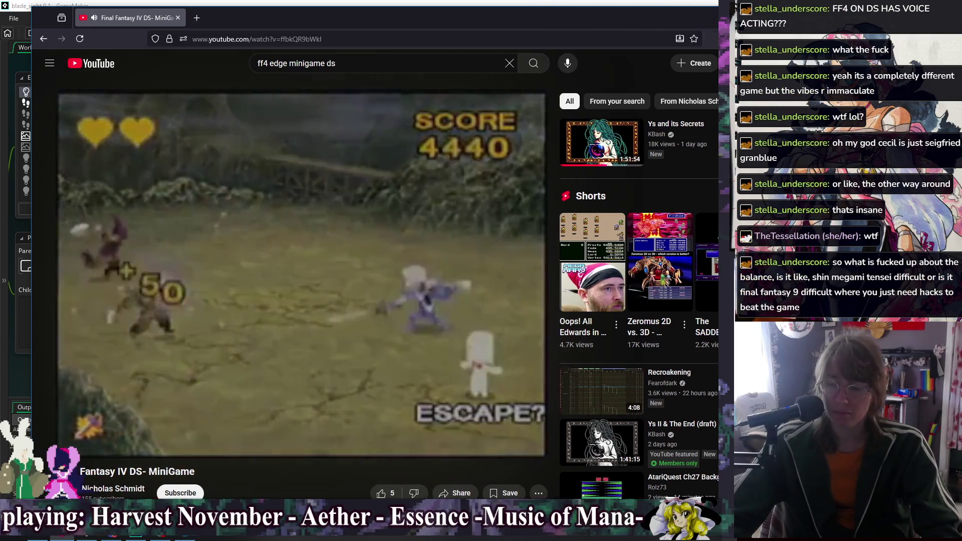
- Nudge the YouTube video window aside and return to the obj_player_feral Create event code
{"action": "left_click_drag", "start_coordinate": [439, 30], "coordinate": [448, 30]}
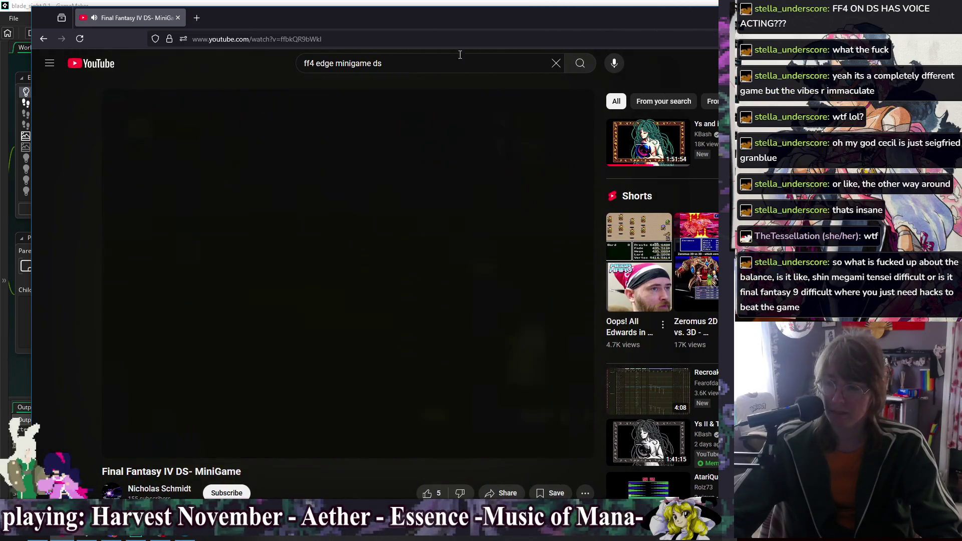
{"action": "key", "text": "alt+Tab"}
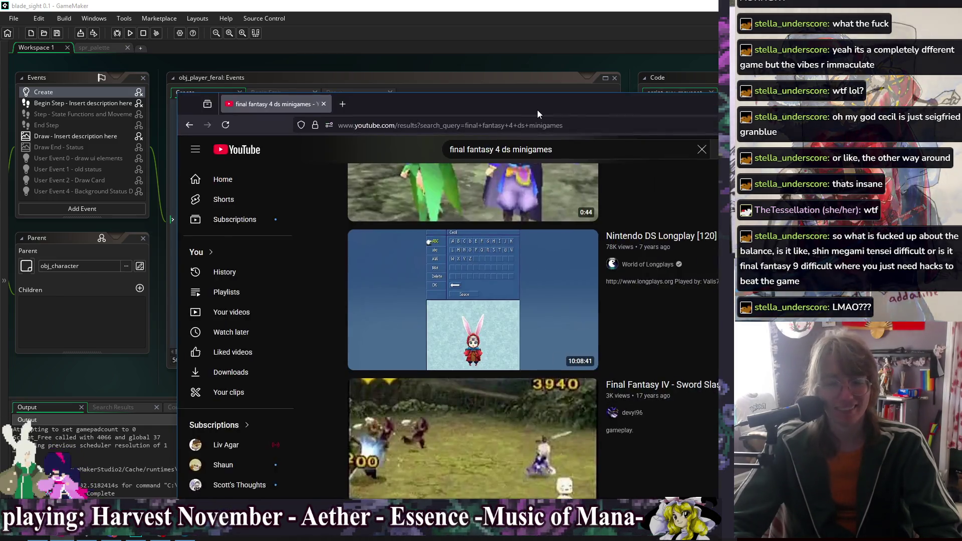
- Look over the 'final fantasy 4 ds minigames' YouTube results, then switch to the GameFAQs Minigame Guide
{"action": "mouse_move", "coordinate": [538, 109]}
{"action": "left_mouse_down"}
{"action": "mouse_move", "coordinate": [359, 55]}
{"action": "mouse_move", "coordinate": [175, 60]}
{"action": "left_mouse_up"}
{"action": "mouse_move", "coordinate": [333, 251]}
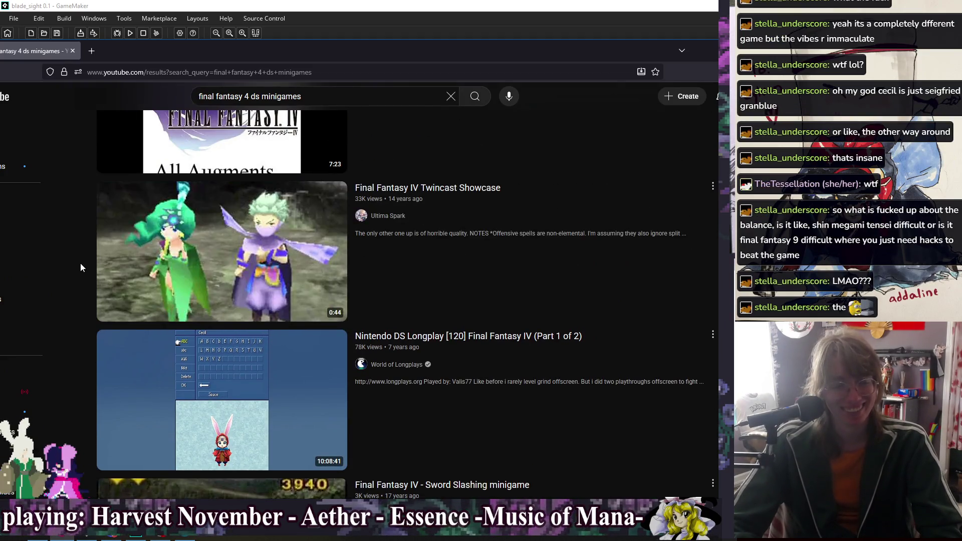
{"action": "mouse_move", "coordinate": [132, 267]}
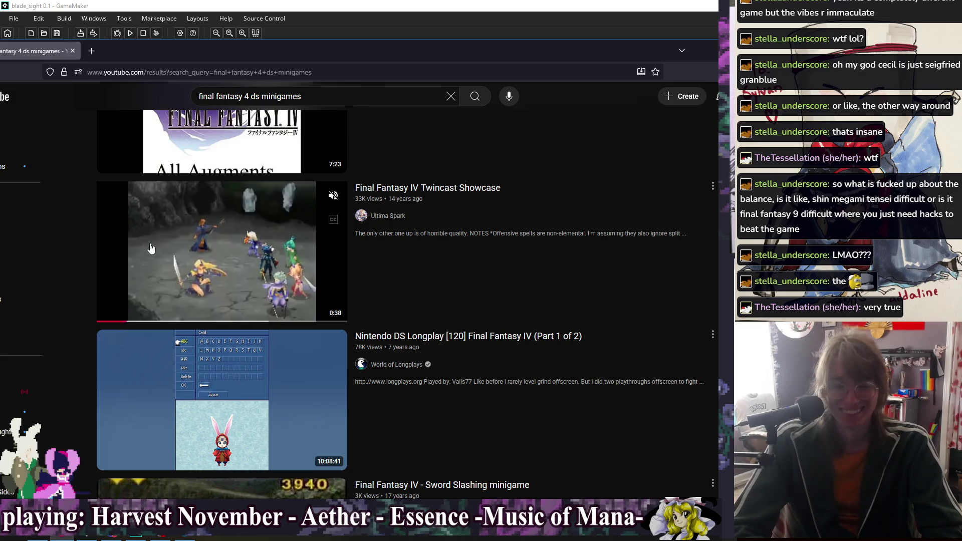
{"action": "left_click", "coordinate": [208, 36]}
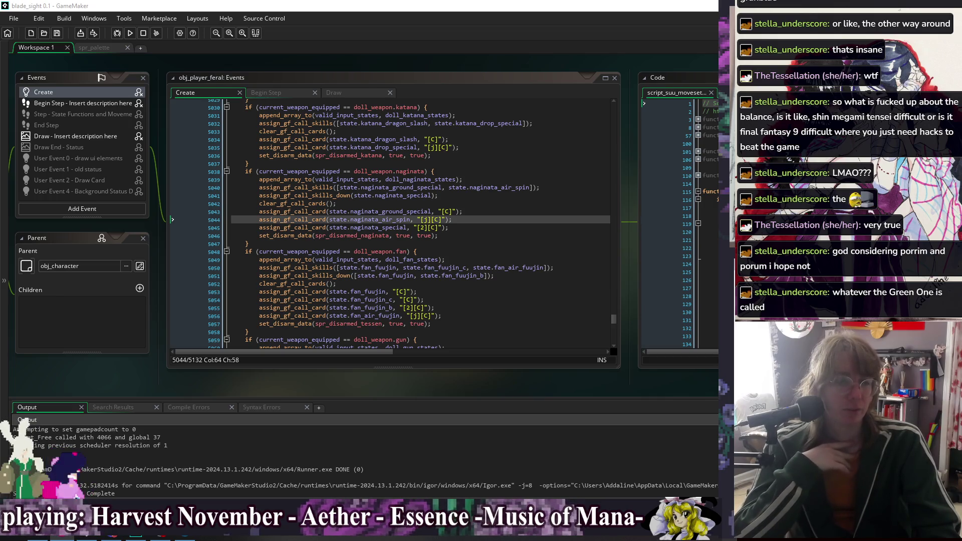
{"action": "key", "text": "alt+Tab"}
{"action": "left_click_drag", "start_coordinate": [355, 32], "coordinate": [357, 31]}
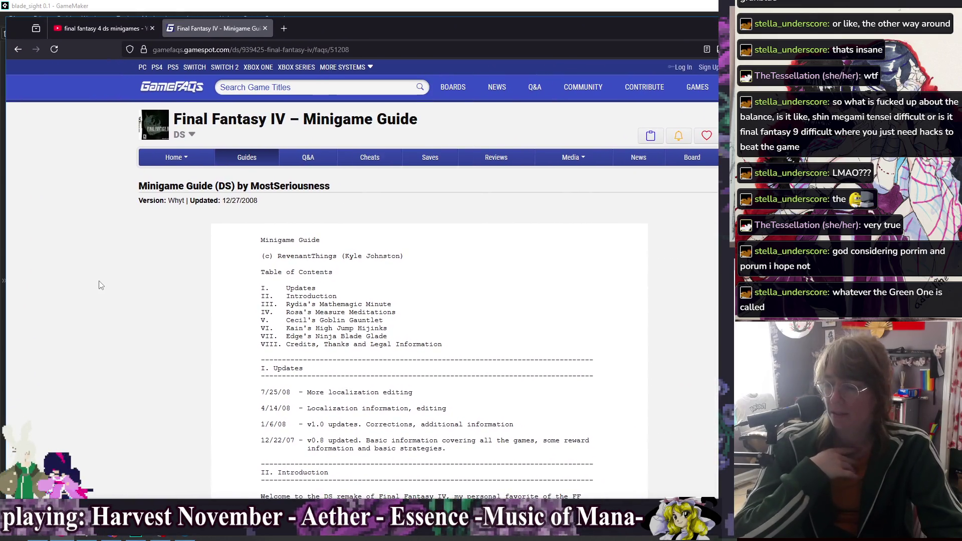
- Skim the guide's table of contents and opening welcome, highlighting the Rydia's Mathemagic Minute entry
{"action": "scroll", "coordinate": [292, 304], "scroll_direction": "down", "scroll_amount": 3}
{"action": "scroll", "coordinate": [291, 303], "scroll_direction": "up", "scroll_amount": 3}
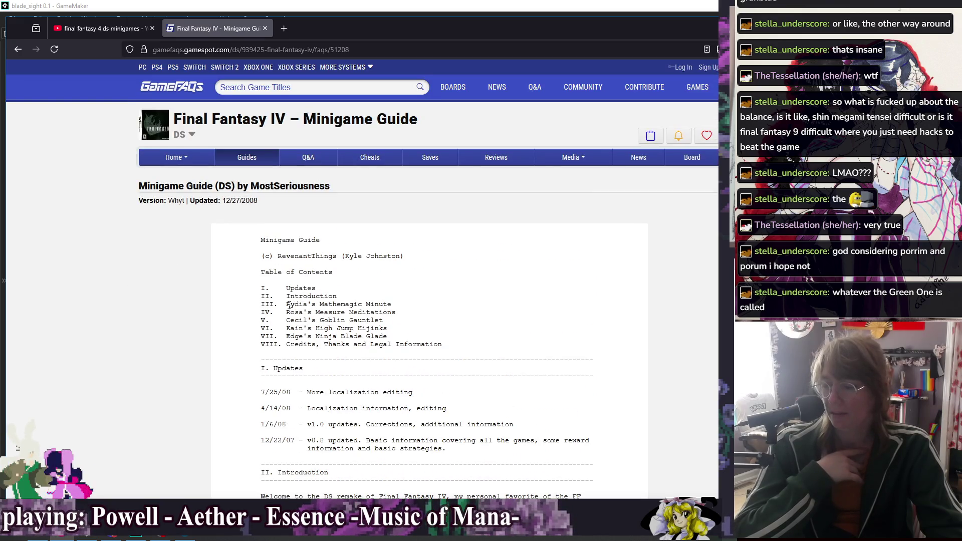
{"action": "left_click_drag", "start_coordinate": [286, 305], "coordinate": [404, 307]}
{"action": "left_click", "coordinate": [433, 306]}
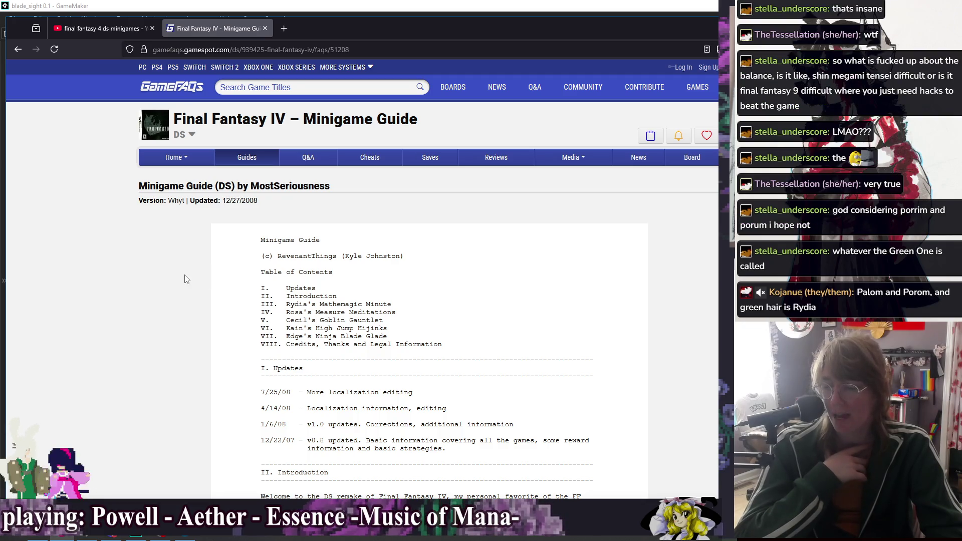
{"action": "scroll", "coordinate": [187, 277], "scroll_direction": "down", "scroll_amount": 6}
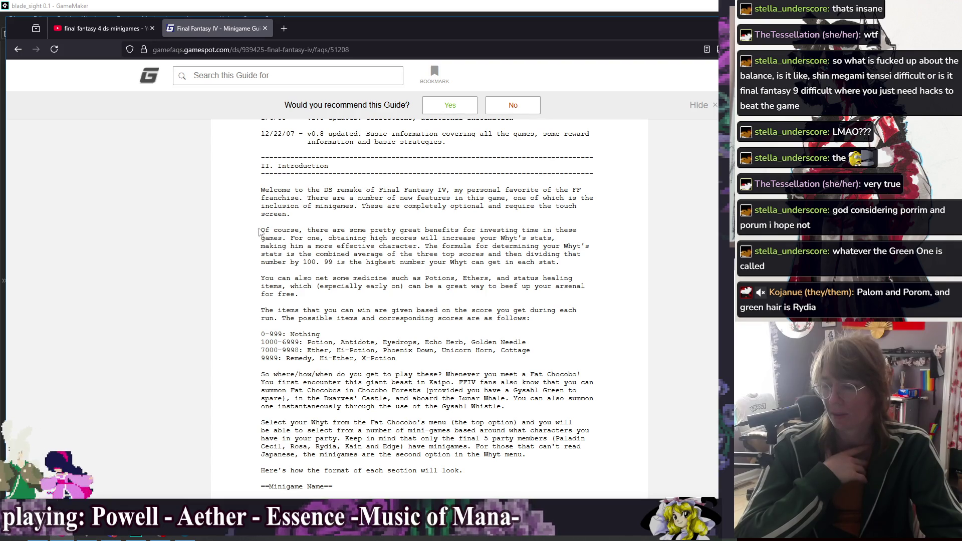
{"action": "left_click_drag", "start_coordinate": [268, 190], "coordinate": [457, 190]}
{"action": "left_click", "coordinate": [578, 188]}
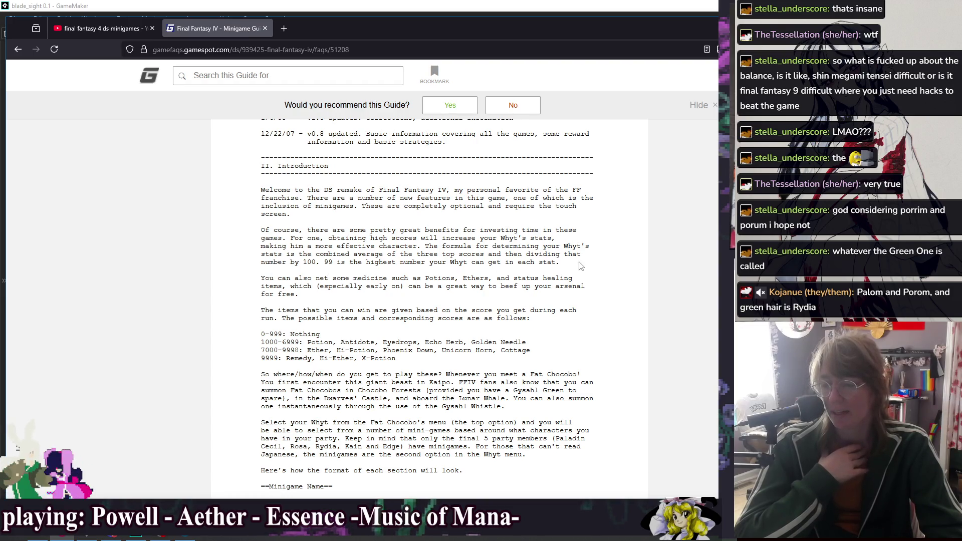
- Read the score-reward list, noting Whyt's lines, and scroll on to section III
{"action": "scroll", "coordinate": [300, 251], "scroll_direction": "down", "scroll_amount": 2}
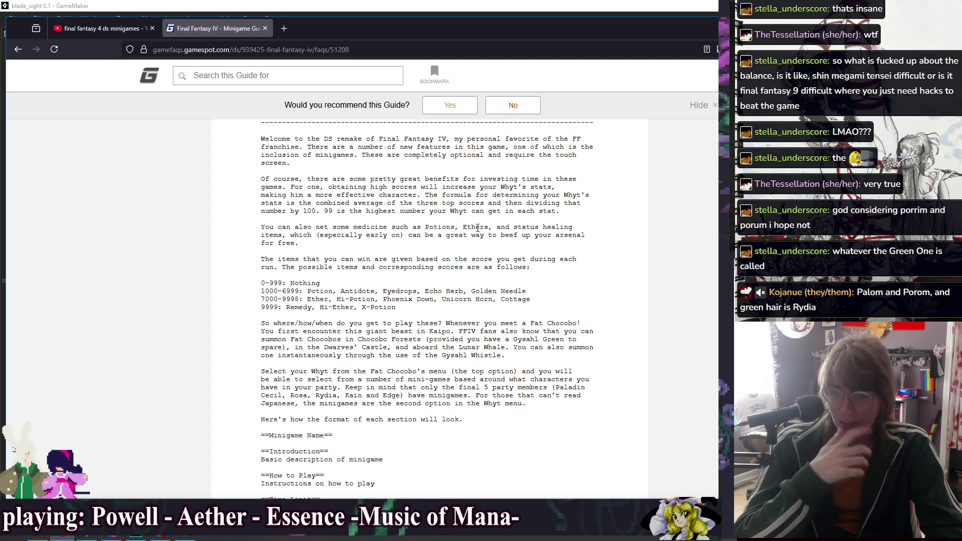
{"action": "left_click_drag", "start_coordinate": [261, 187], "coordinate": [561, 195]}
{"action": "left_click", "coordinate": [562, 188]}
{"action": "double_click", "coordinate": [502, 187]}
{"action": "left_click", "coordinate": [592, 194]}
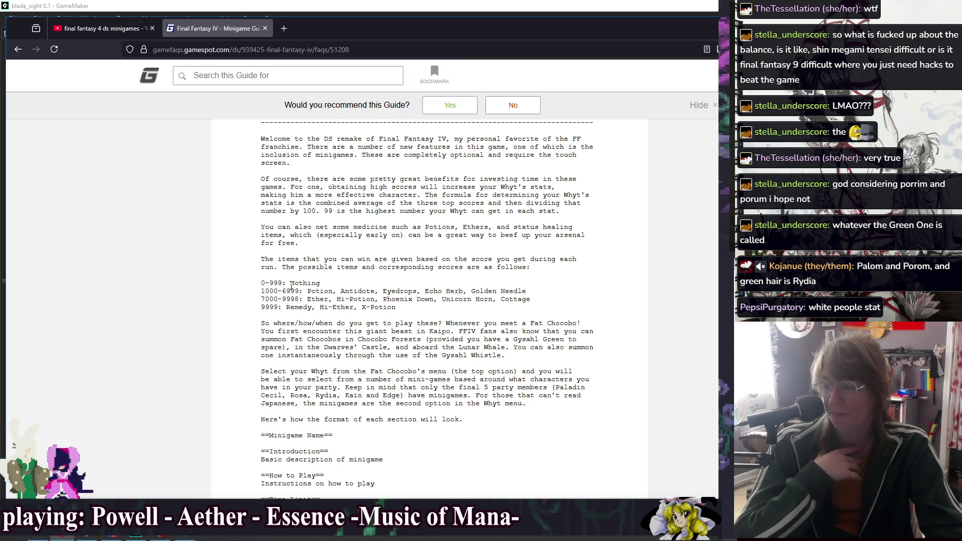
{"action": "scroll", "coordinate": [291, 286], "scroll_direction": "down", "scroll_amount": 2}
{"action": "scroll", "coordinate": [233, 237], "scroll_direction": "down", "scroll_amount": 15}
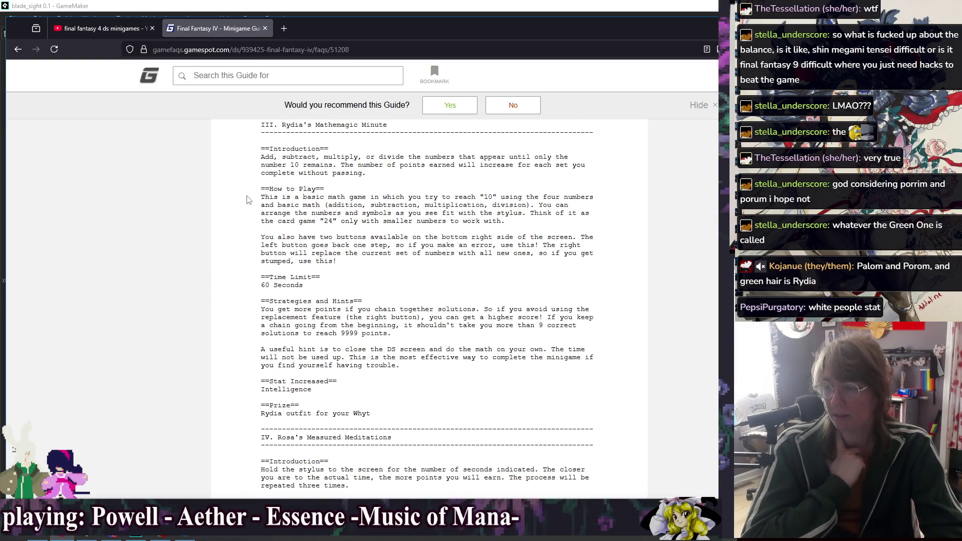
- Scroll through section IV's stopwatch hints, 4000-point perfect score and Rosa outfit prize
{"action": "scroll", "coordinate": [246, 205], "scroll_direction": "down", "scroll_amount": 10}
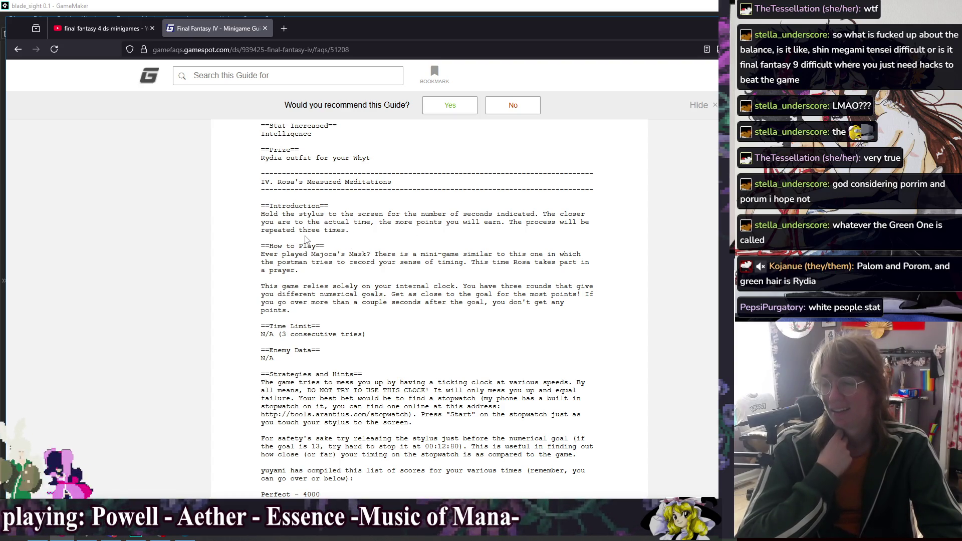
{"action": "scroll", "coordinate": [246, 248], "scroll_direction": "down", "scroll_amount": 3}
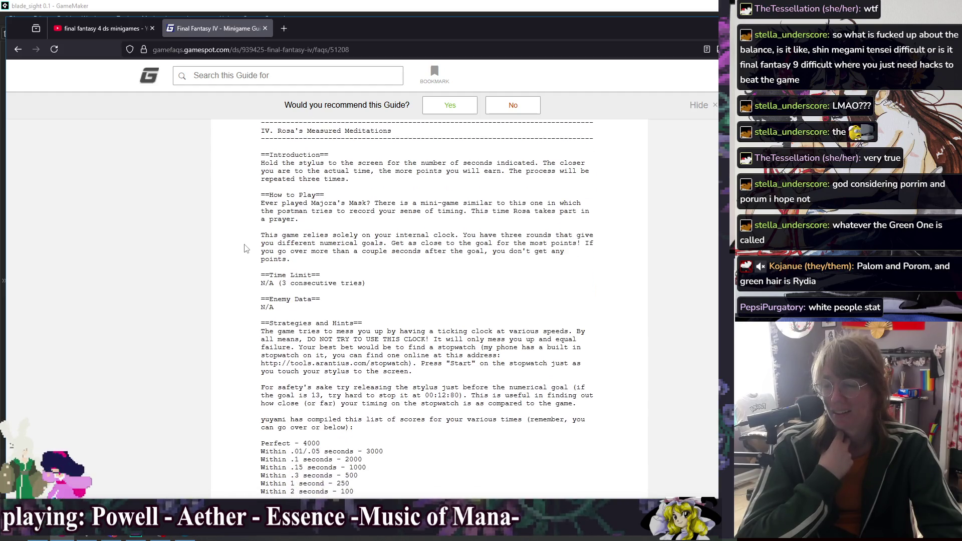
{"action": "scroll", "coordinate": [245, 241], "scroll_direction": "down", "scroll_amount": 1}
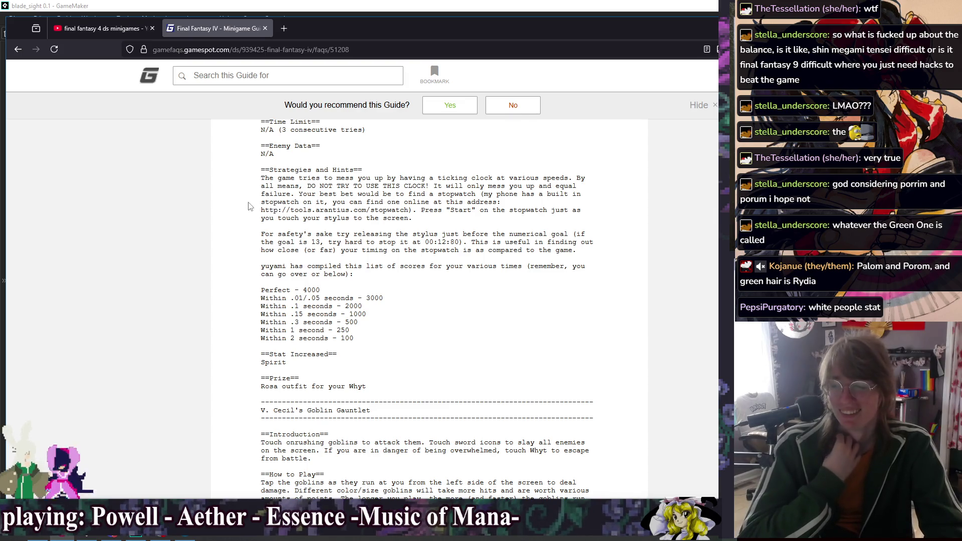
- Read the Goblin Gauntlet introduction and rules, highlighting the line about losing your points
{"action": "scroll", "coordinate": [250, 208], "scroll_direction": "down", "scroll_amount": 3}
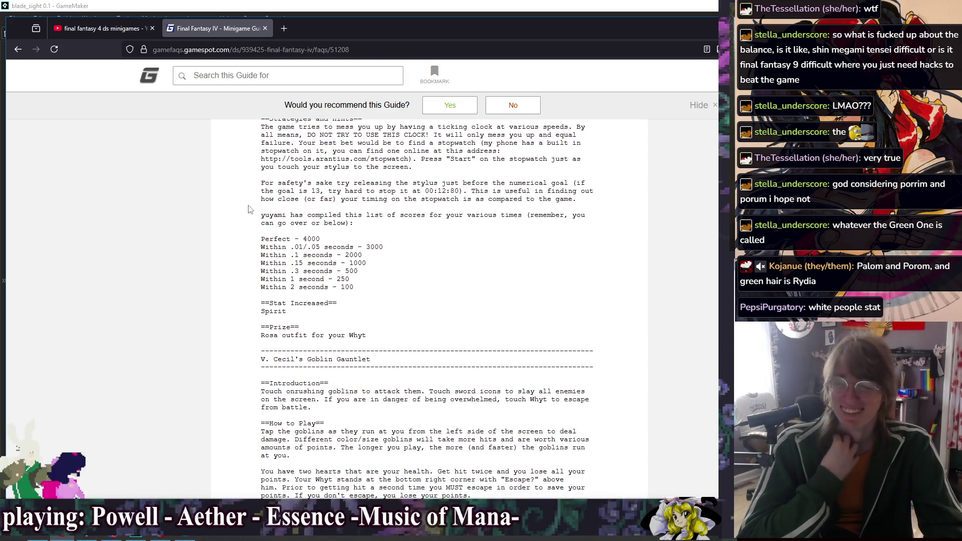
{"action": "scroll", "coordinate": [249, 212], "scroll_direction": "down", "scroll_amount": 2}
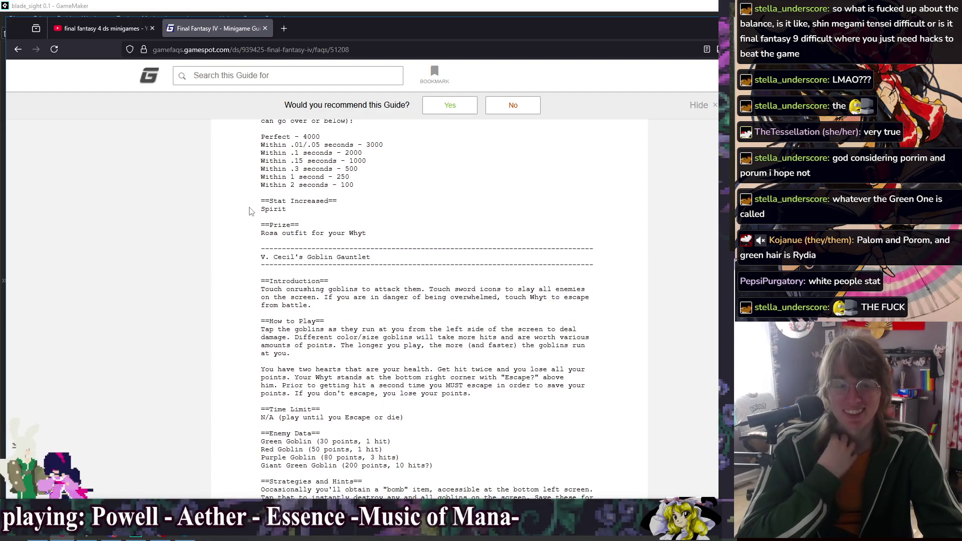
{"action": "scroll", "coordinate": [251, 211], "scroll_direction": "down", "scroll_amount": 2}
{"action": "scroll", "coordinate": [251, 211], "scroll_direction": "down", "scroll_amount": 2}
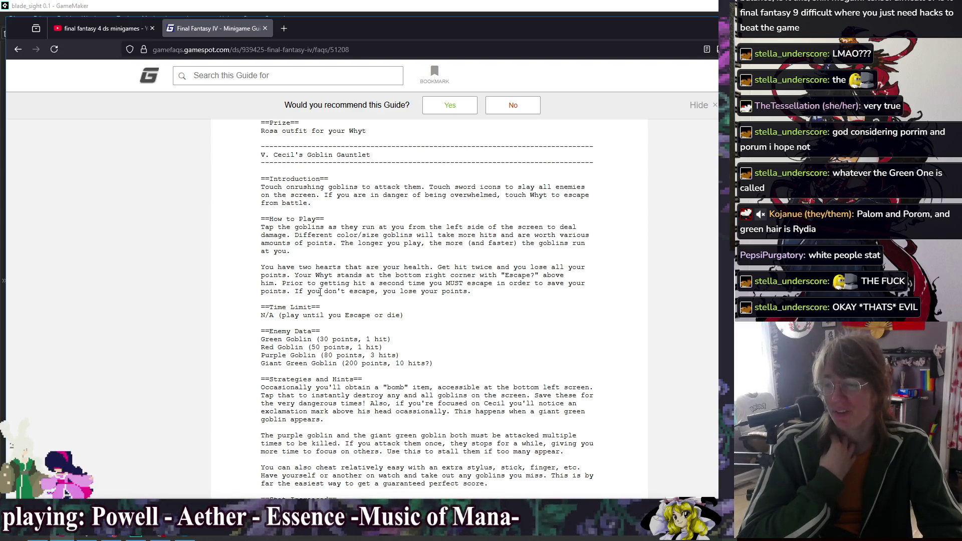
{"action": "left_click_drag", "start_coordinate": [322, 291], "coordinate": [506, 301]}
{"action": "left_click", "coordinate": [452, 282]}
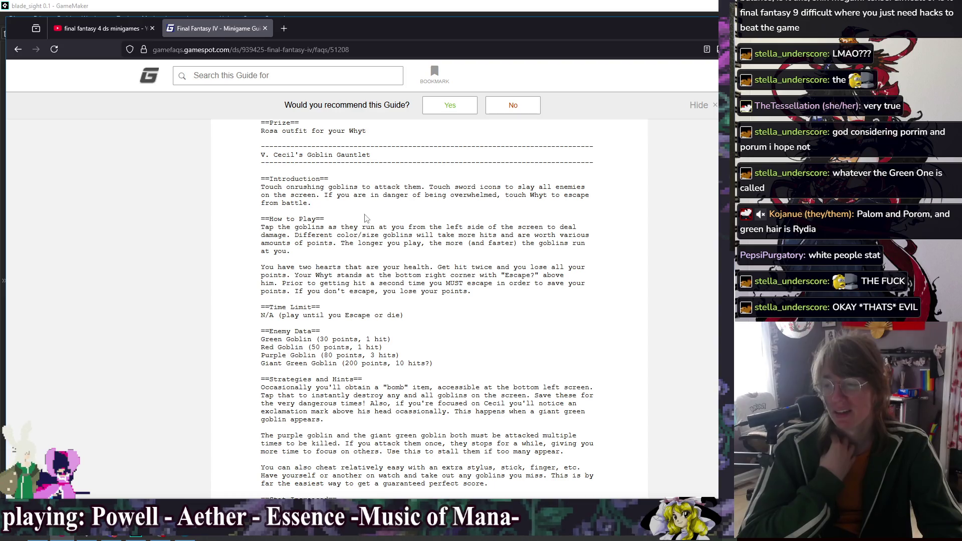
{"action": "left_click_drag", "start_coordinate": [263, 188], "coordinate": [495, 209]}
{"action": "left_click", "coordinate": [496, 213]}
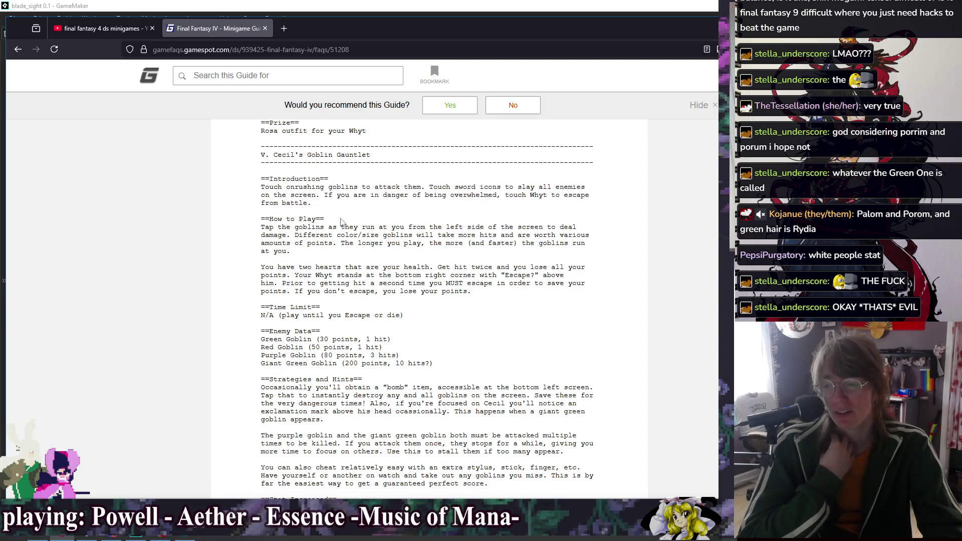
{"action": "mouse_move", "coordinate": [261, 188]}
{"action": "left_mouse_down"}
{"action": "mouse_move", "coordinate": [376, 228]}
{"action": "mouse_move", "coordinate": [262, 189]}
{"action": "mouse_move", "coordinate": [384, 244]}
{"action": "left_mouse_up"}
{"action": "left_click", "coordinate": [459, 222]}
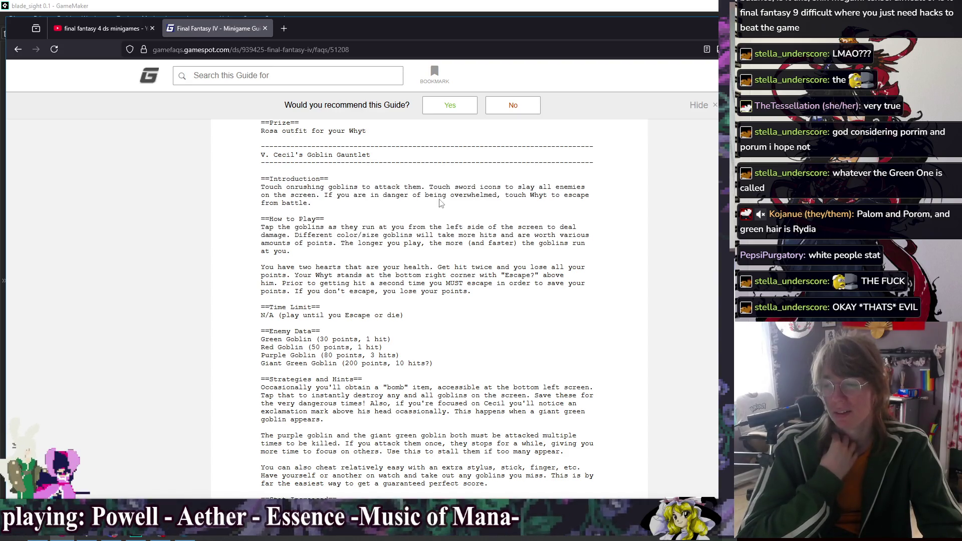
- Scroll through the goblin point values (30 to 200) to the Paladin Suit prize line
{"action": "scroll", "coordinate": [396, 203], "scroll_direction": "down", "scroll_amount": 1}
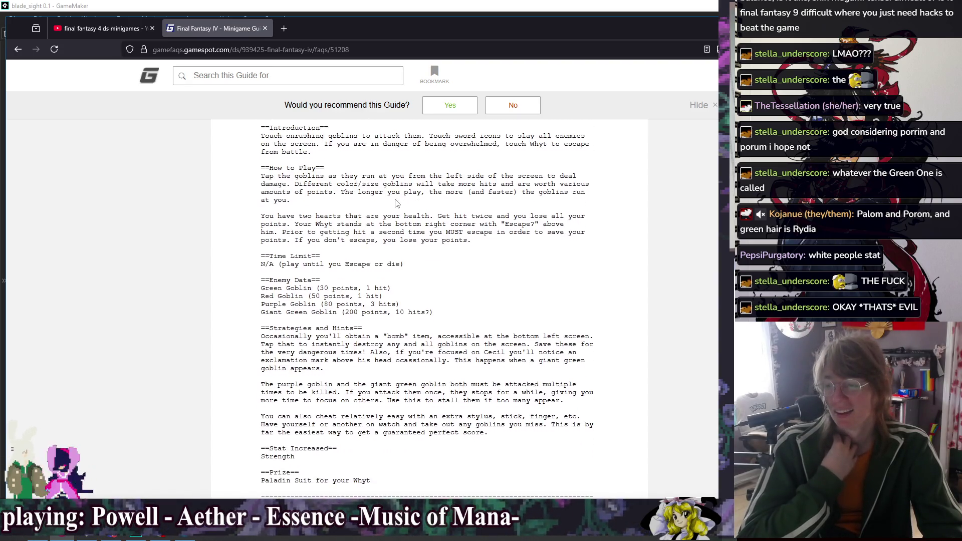
{"action": "scroll", "coordinate": [396, 203], "scroll_direction": "down", "scroll_amount": 1}
{"action": "scroll", "coordinate": [536, 223], "scroll_direction": "down", "scroll_amount": 1}
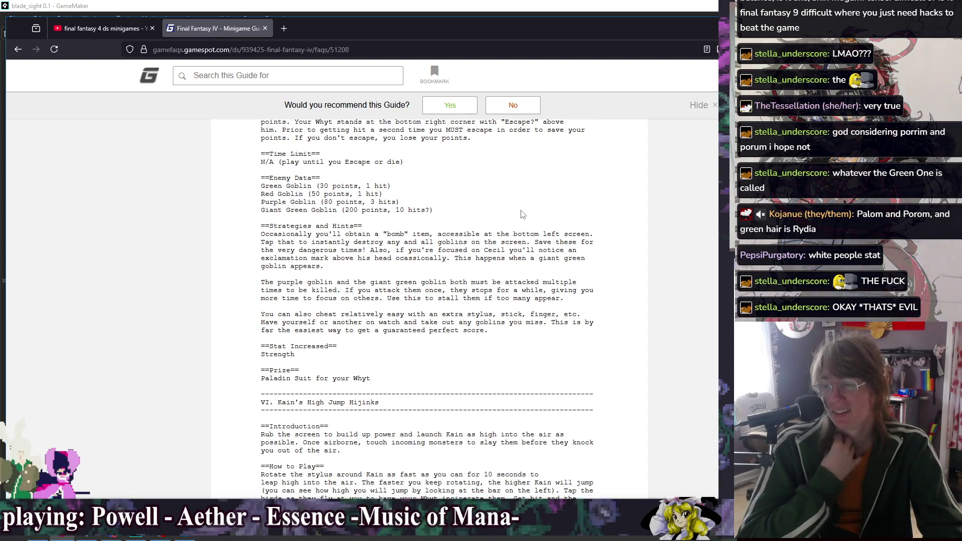
{"action": "scroll", "coordinate": [523, 214], "scroll_direction": "down", "scroll_amount": 1}
{"action": "scroll", "coordinate": [529, 243], "scroll_direction": "down", "scroll_amount": 1}
{"action": "scroll", "coordinate": [525, 248], "scroll_direction": "up", "scroll_amount": 1}
{"action": "scroll", "coordinate": [567, 242], "scroll_direction": "down", "scroll_amount": 1}
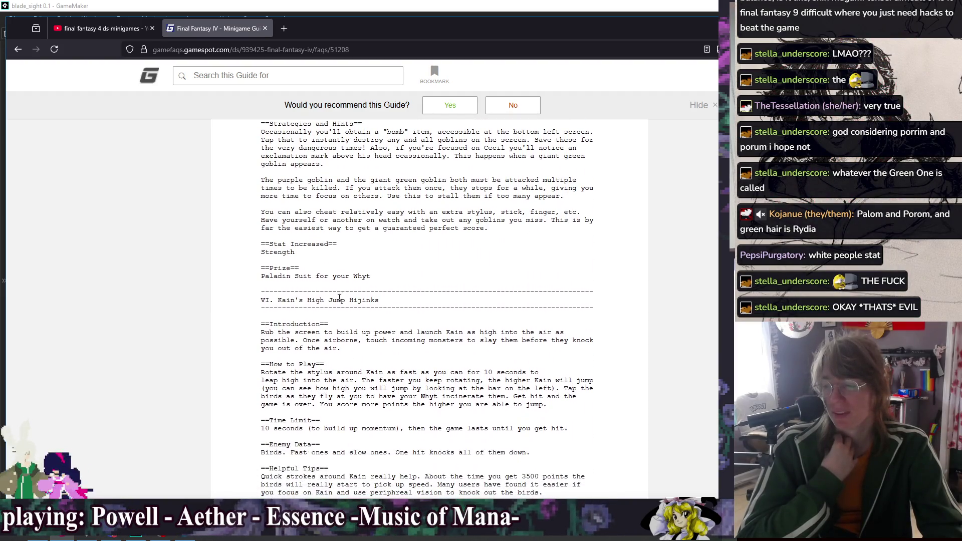
{"action": "triple_click", "coordinate": [420, 279]}
{"action": "left_click", "coordinate": [420, 285]}
- Scroll back to compare the Rosa and Rydia outfit prize lines, then scroll down again
{"action": "scroll", "coordinate": [420, 285], "scroll_direction": "up", "scroll_amount": 6}
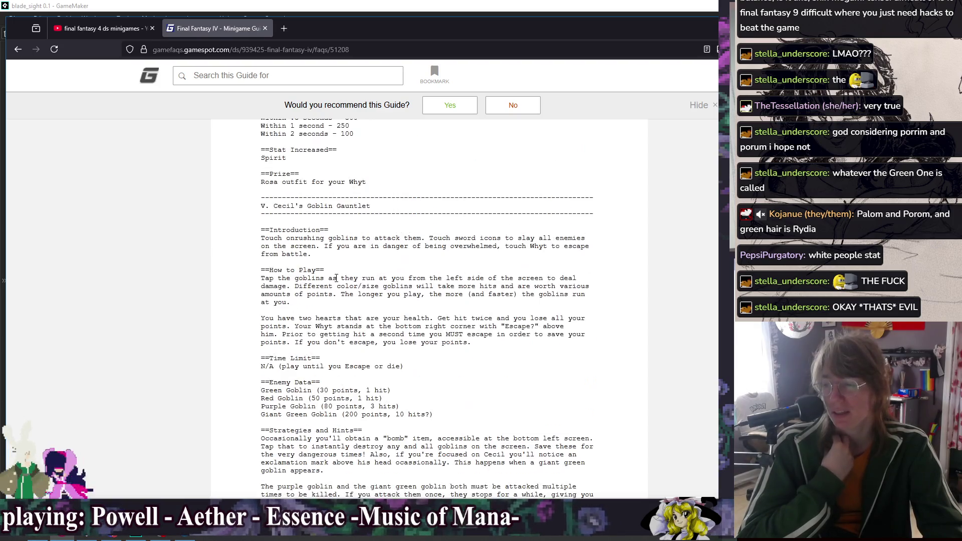
{"action": "left_click_drag", "start_coordinate": [262, 184], "coordinate": [413, 198]}
{"action": "left_click", "coordinate": [415, 186]}
{"action": "scroll", "coordinate": [316, 294], "scroll_direction": "up", "scroll_amount": 8}
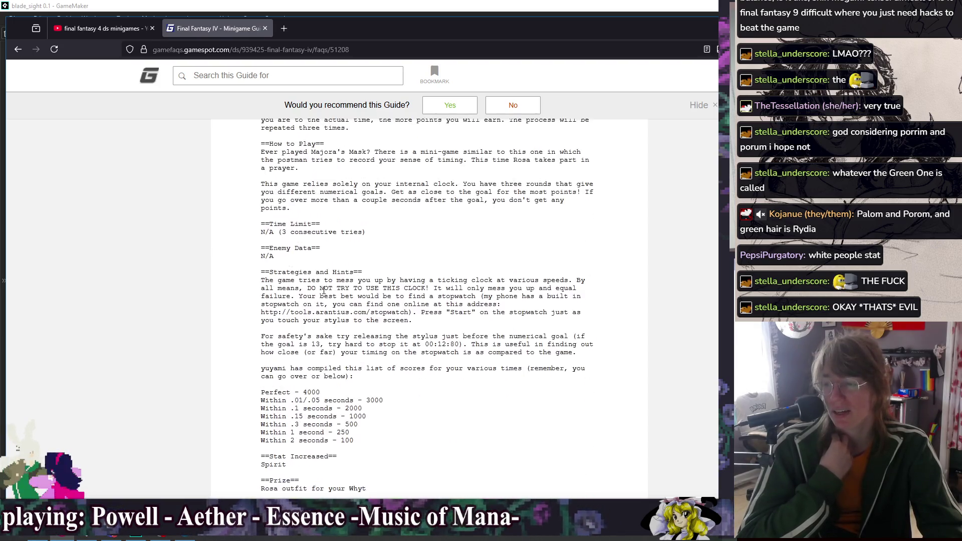
{"action": "left_click_drag", "start_coordinate": [257, 209], "coordinate": [421, 217]}
{"action": "left_click", "coordinate": [421, 217]}
{"action": "left_click_drag", "start_coordinate": [350, 209], "coordinate": [439, 217]}
{"action": "left_click", "coordinate": [439, 217]}
{"action": "scroll", "coordinate": [421, 223], "scroll_direction": "down", "scroll_amount": 10}
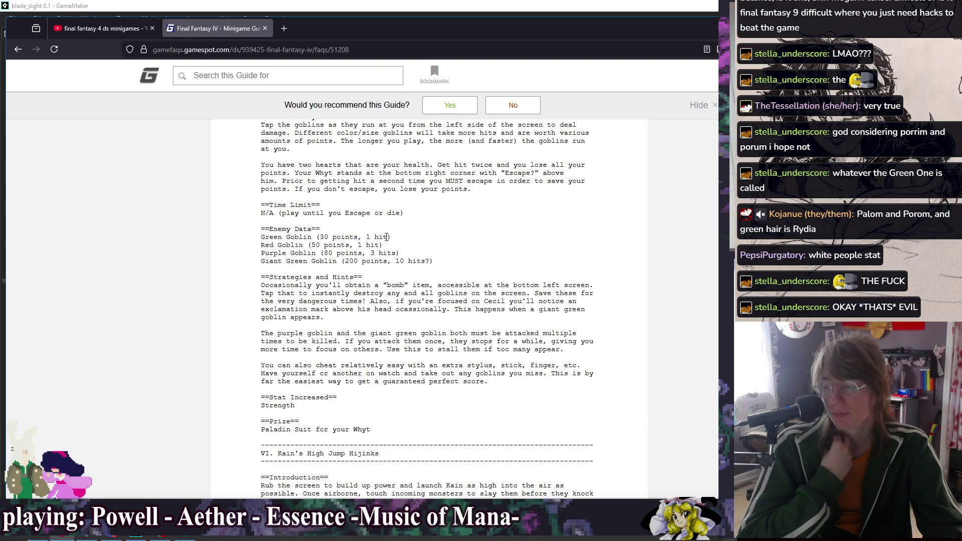
{"action": "scroll", "coordinate": [451, 267], "scroll_direction": "up", "scroll_amount": 3}
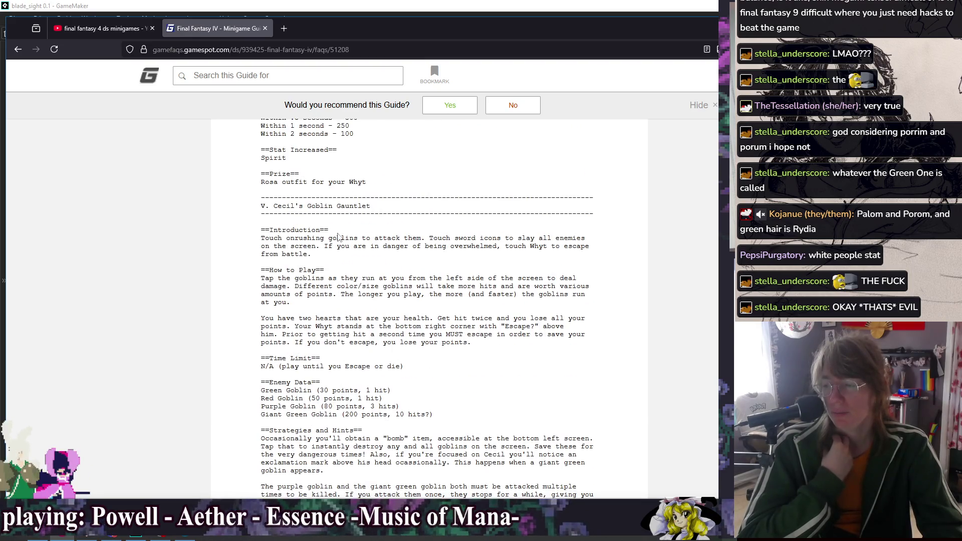
{"action": "scroll", "coordinate": [339, 236], "scroll_direction": "down", "scroll_amount": 12}
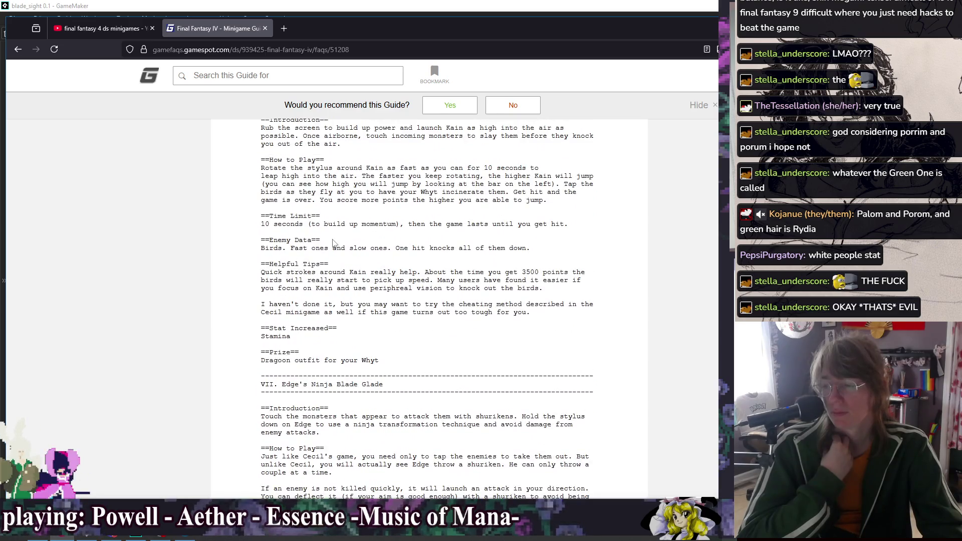
- Scroll down through the Edge and Kain's High Jump Hijinks sections
{"action": "scroll", "coordinate": [335, 240], "scroll_direction": "down", "scroll_amount": 3}
{"action": "scroll", "coordinate": [413, 253], "scroll_direction": "down", "scroll_amount": 1}
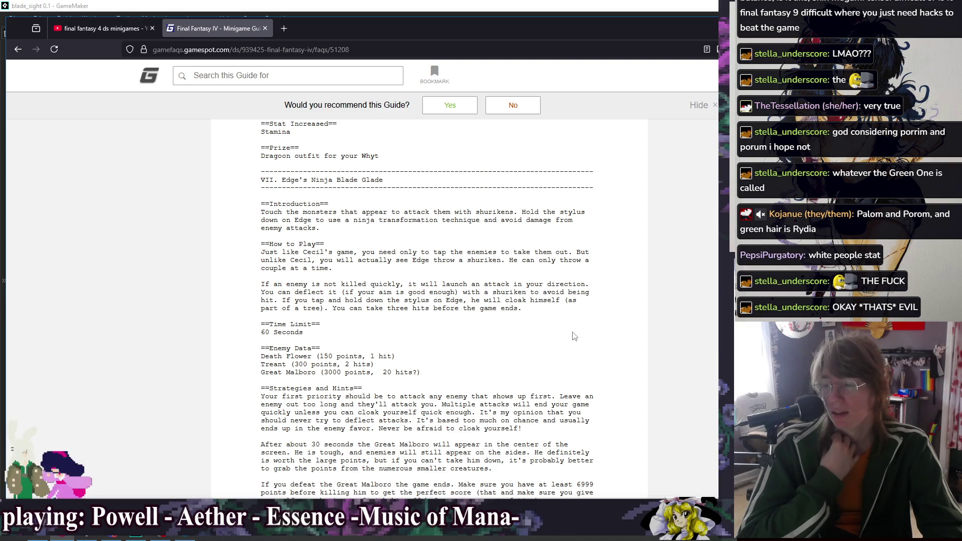
{"action": "scroll", "coordinate": [586, 329], "scroll_direction": "down", "scroll_amount": 1}
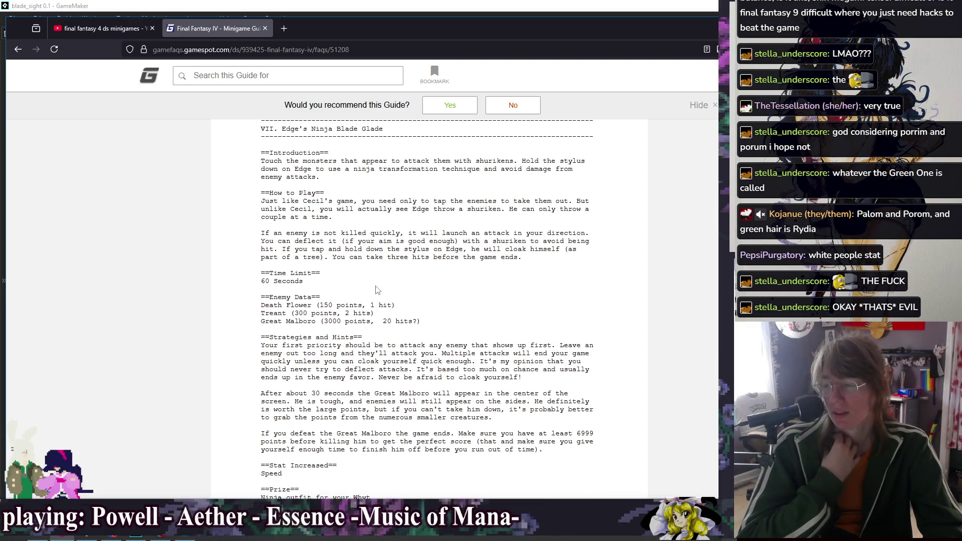
{"action": "scroll", "coordinate": [376, 296], "scroll_direction": "down", "scroll_amount": 4}
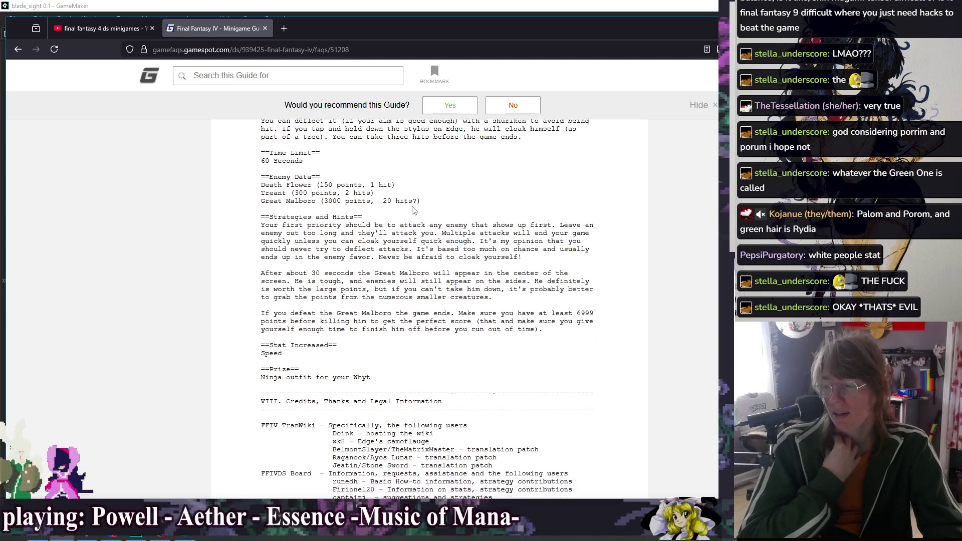
{"action": "scroll", "coordinate": [413, 206], "scroll_direction": "down", "scroll_amount": 3}
- Recheck the last passage, close the GameFAQs guide tab, and switch away from the browser
{"action": "scroll", "coordinate": [395, 333], "scroll_direction": "up", "scroll_amount": 5}
{"action": "scroll", "coordinate": [395, 334], "scroll_direction": "up", "scroll_amount": 10}
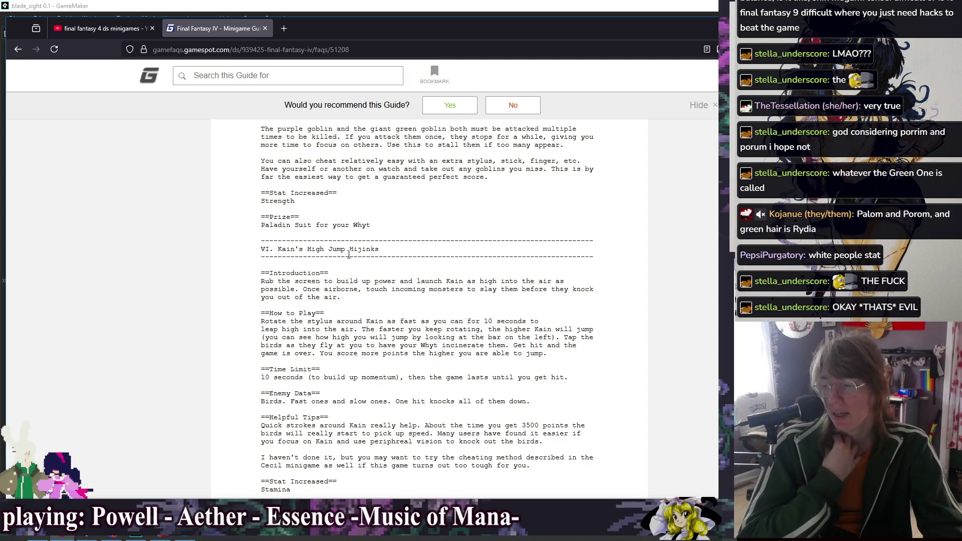
{"action": "scroll", "coordinate": [340, 256], "scroll_direction": "down", "scroll_amount": 1}
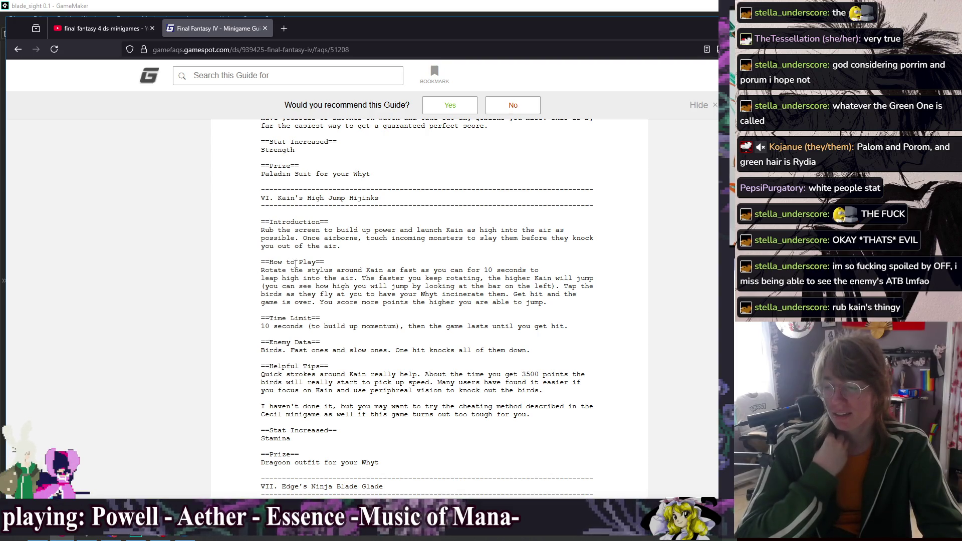
{"action": "left_click", "coordinate": [264, 29]}
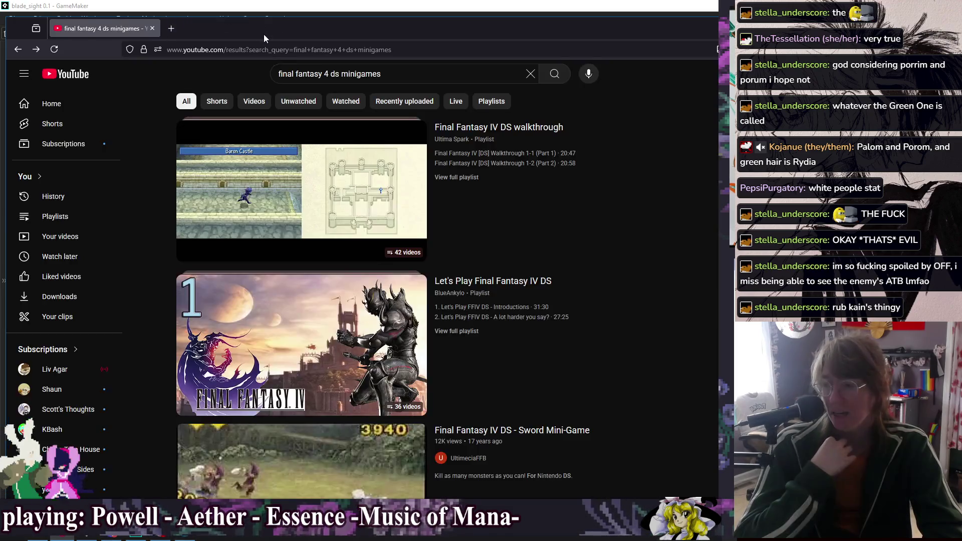
{"action": "key", "text": "alt+Tab"}
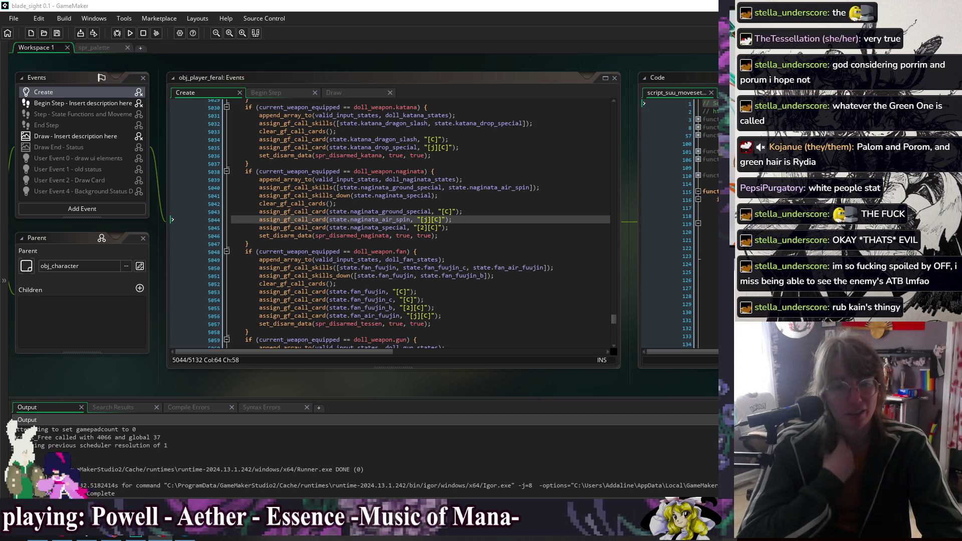
{"action": "left_click", "coordinate": [507, 234]}
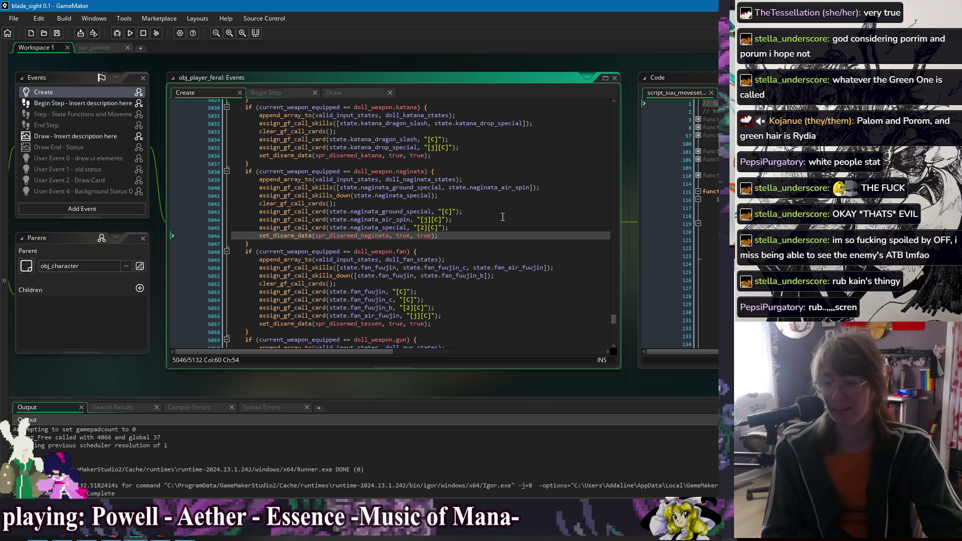
{"action": "left_click", "coordinate": [502, 220]}
{"action": "left_click", "coordinate": [514, 204]}
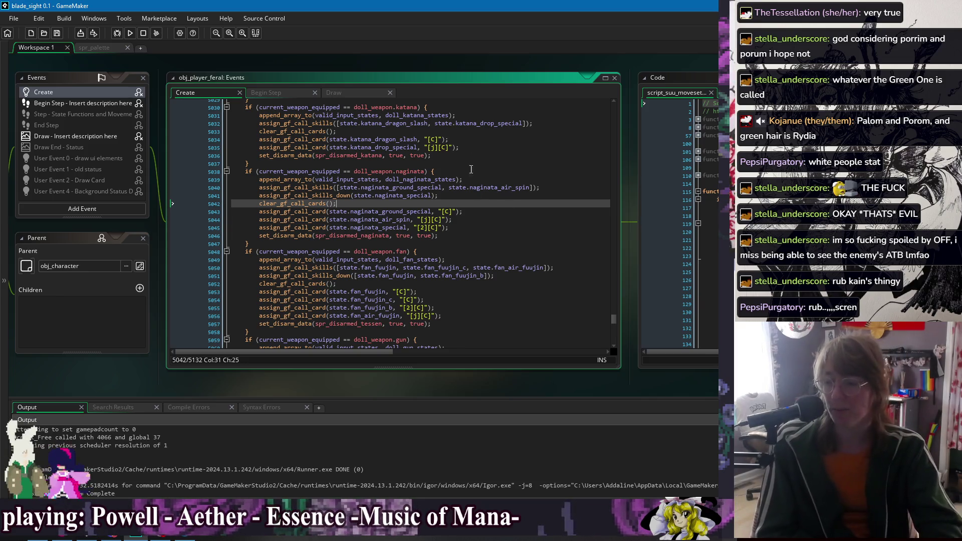
{"action": "left_click", "coordinate": [481, 139]}
{"action": "left_click", "coordinate": [488, 164]}
{"action": "left_click", "coordinate": [500, 243]}
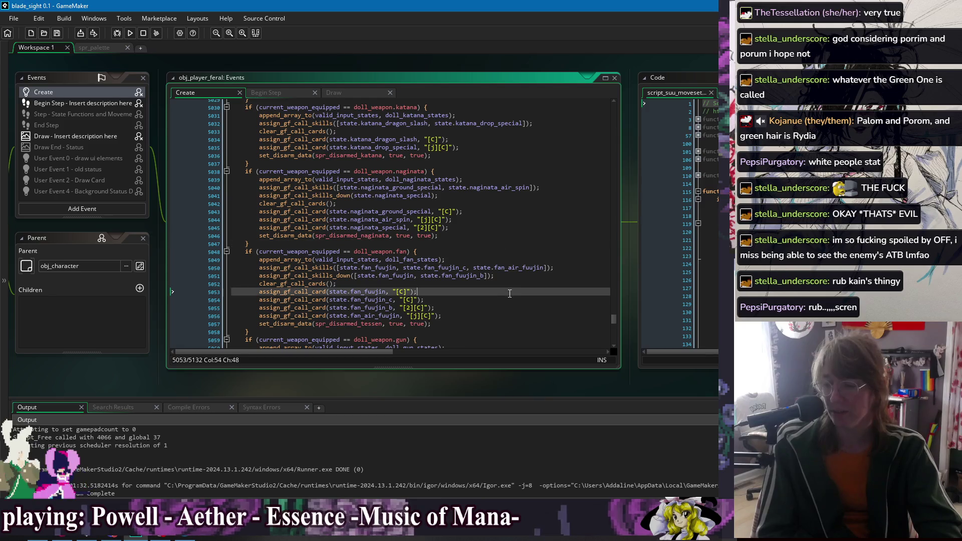
{"action": "left_click", "coordinate": [509, 293]}
{"action": "scroll", "coordinate": [510, 294], "scroll_direction": "down", "scroll_amount": 6}
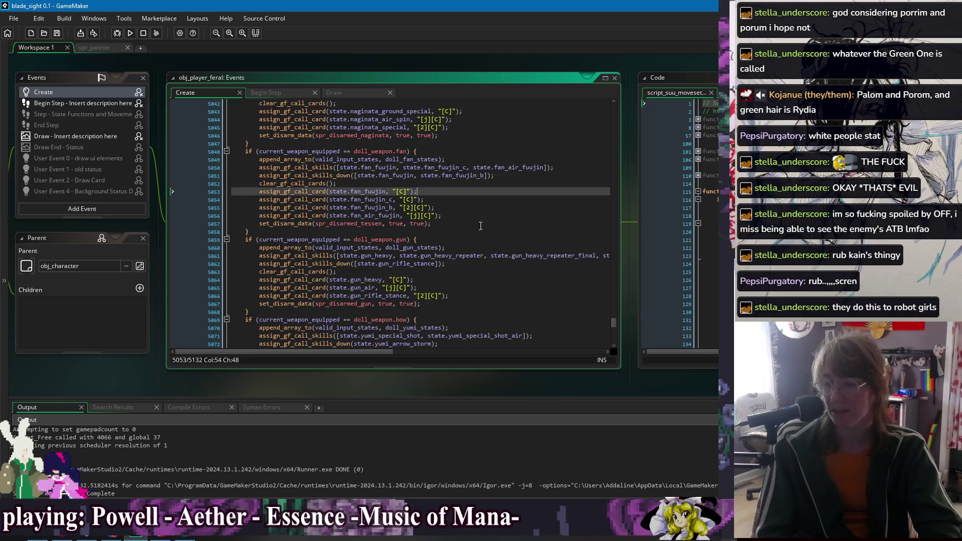
{"action": "left_click", "coordinate": [131, 33]}
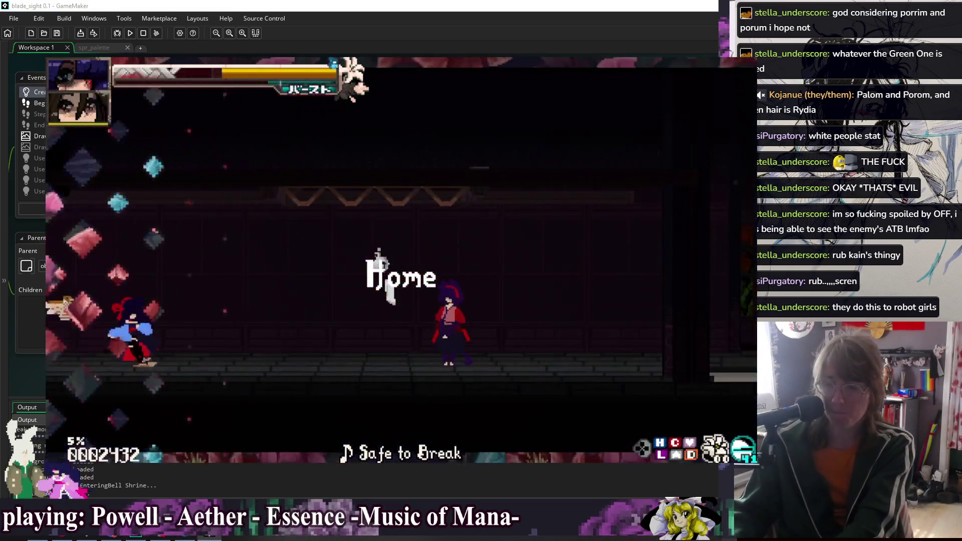
- Use Debug Options > Change Doll to switch to the fan-wielding doll, then pause
{"action": "key", "text": "Down"}
{"action": "key", "text": "Down"}
{"action": "key", "text": "Return"}
{"action": "key", "text": "Down"}
{"action": "key", "text": "Down"}
{"action": "key", "text": "Down"}
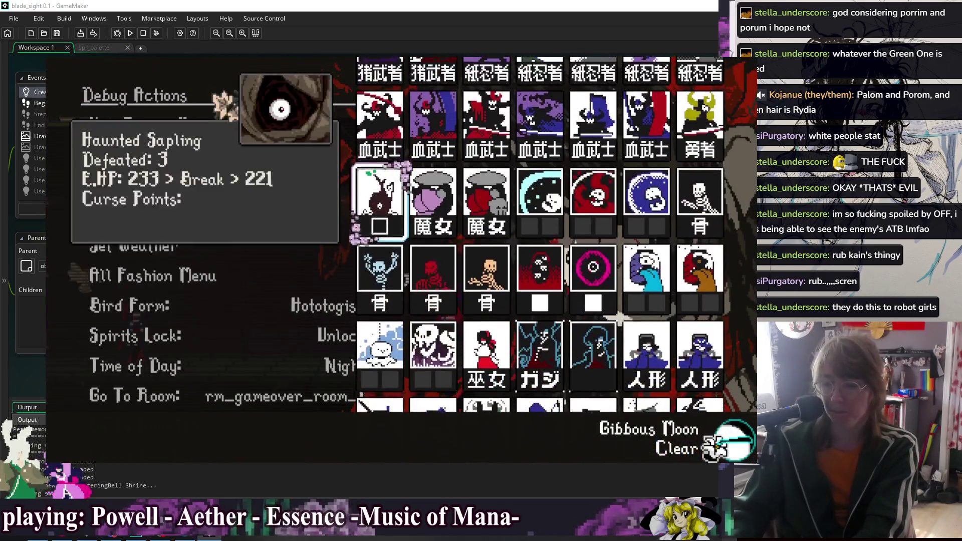
{"action": "key", "text": "Right"}
{"action": "key", "text": "Return"}
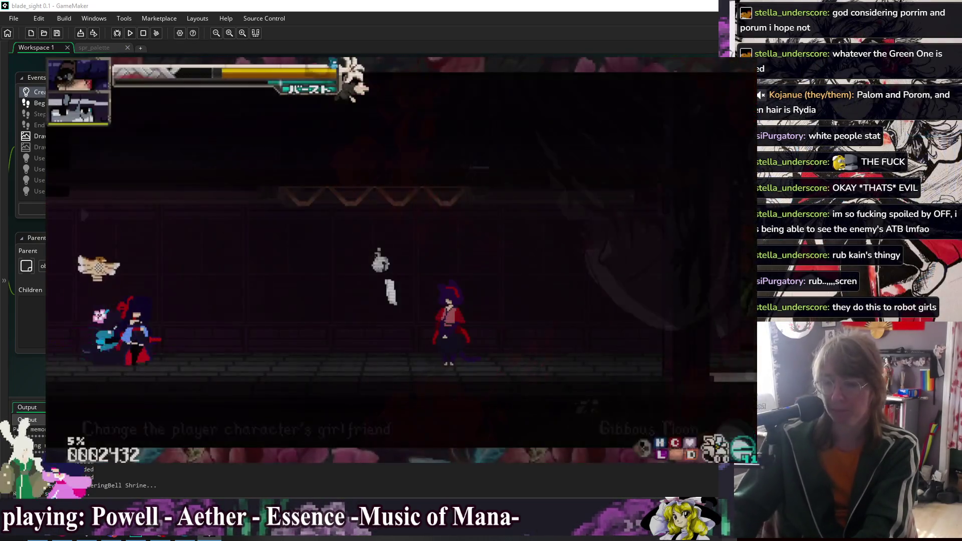
{"action": "key", "text": "Escape"}
- Open Glossary > Skill List and navigate to the fan skill cards in row 3
{"action": "key", "text": "Down"}
{"action": "key", "text": "Return"}
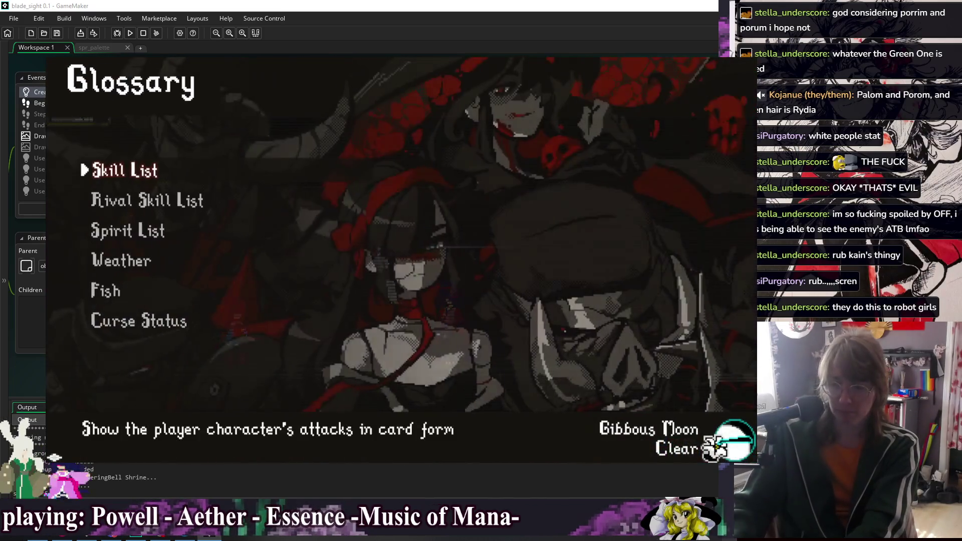
{"action": "key", "text": "Return"}
{"action": "key", "text": "Down"}
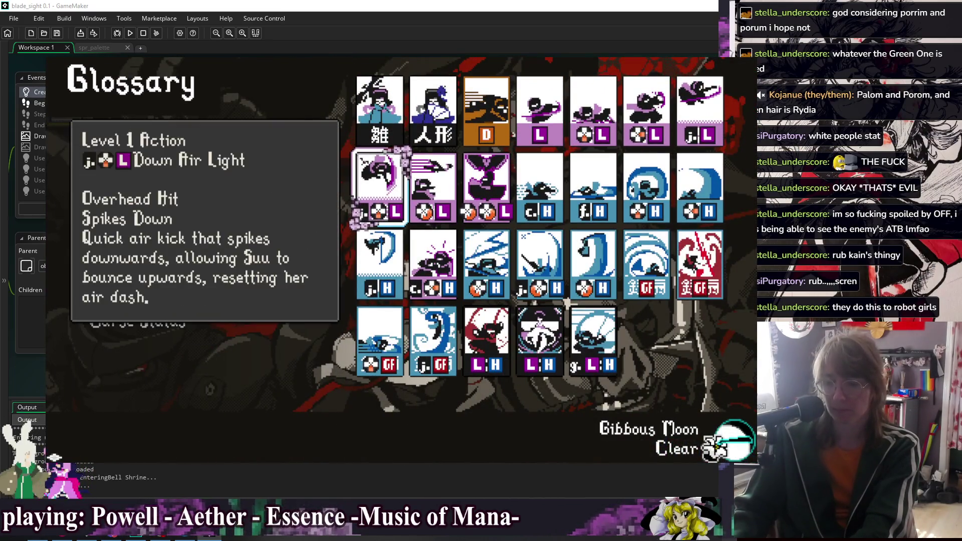
{"action": "key", "text": "Right"}
{"action": "key", "text": "Down"}
{"action": "key", "text": "Right"}
{"action": "key", "text": "Right"}
{"action": "key", "text": "Right"}
{"action": "key", "text": "Down"}
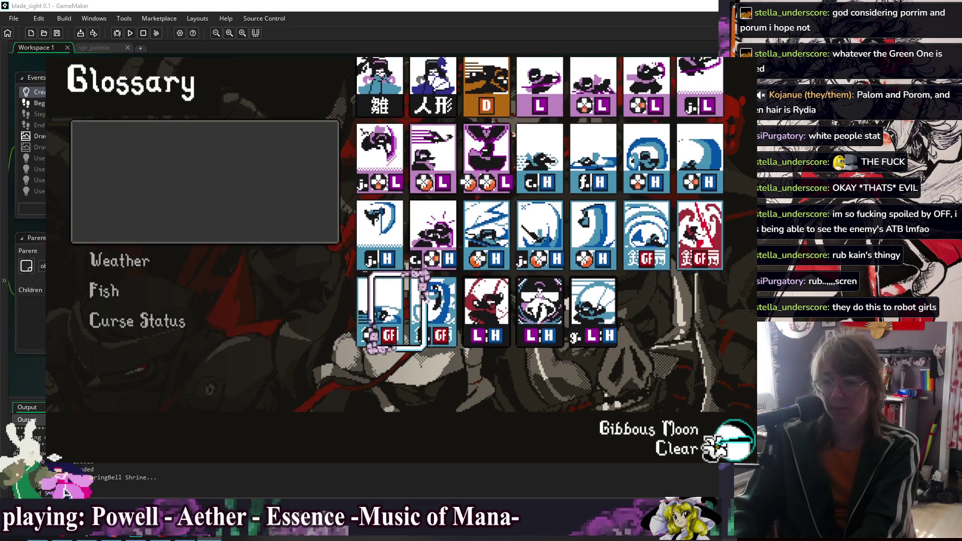
{"action": "key", "text": "Up"}
{"action": "key", "text": "Right"}
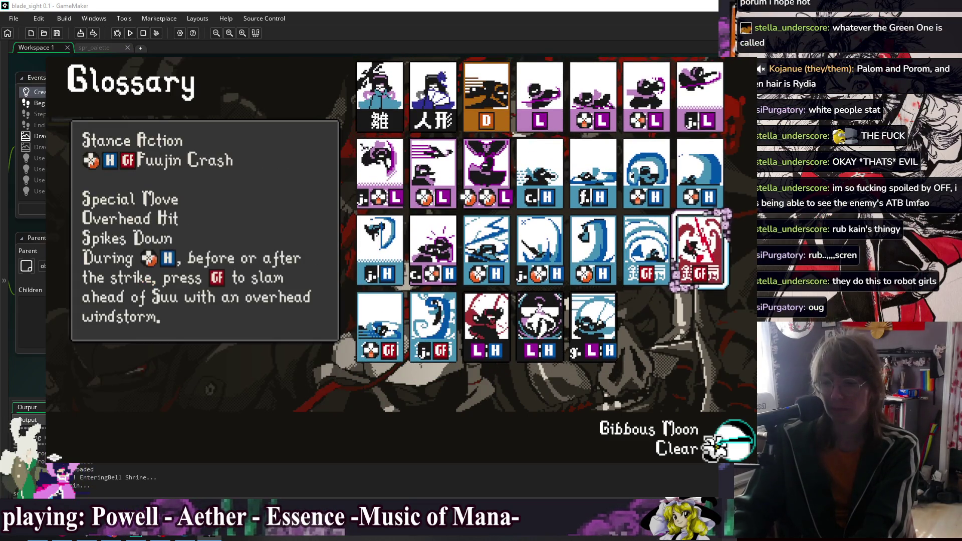
- Compare the Fuujin and Fuujin Crash card descriptions, then resume the fight and stop the game
{"action": "key", "text": "Right"}
{"action": "key", "text": "Right"}
{"action": "key", "text": "Right"}
{"action": "key", "text": "Left"}
{"action": "key", "text": "Left"}
{"action": "key", "text": "Left"}
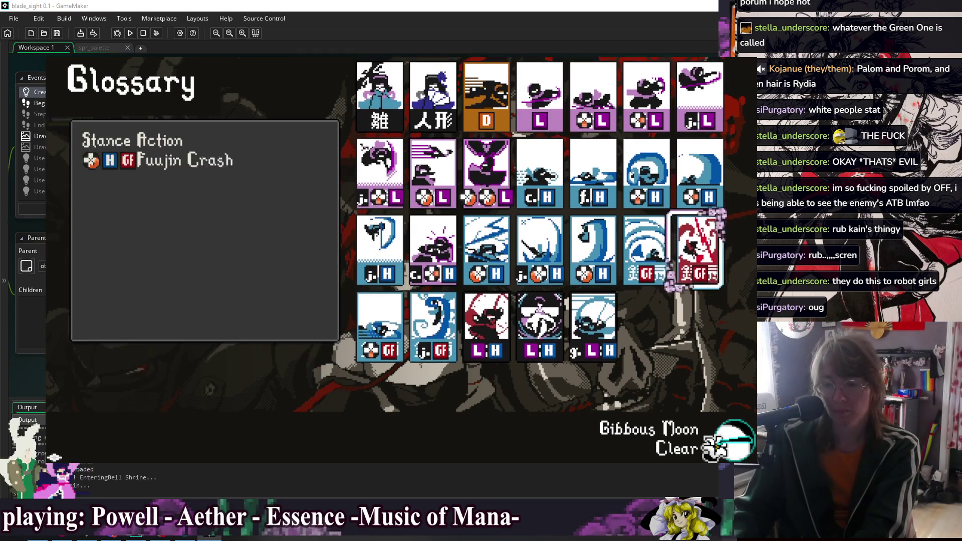
{"action": "key", "text": "Right"}
{"action": "key", "text": "Left"}
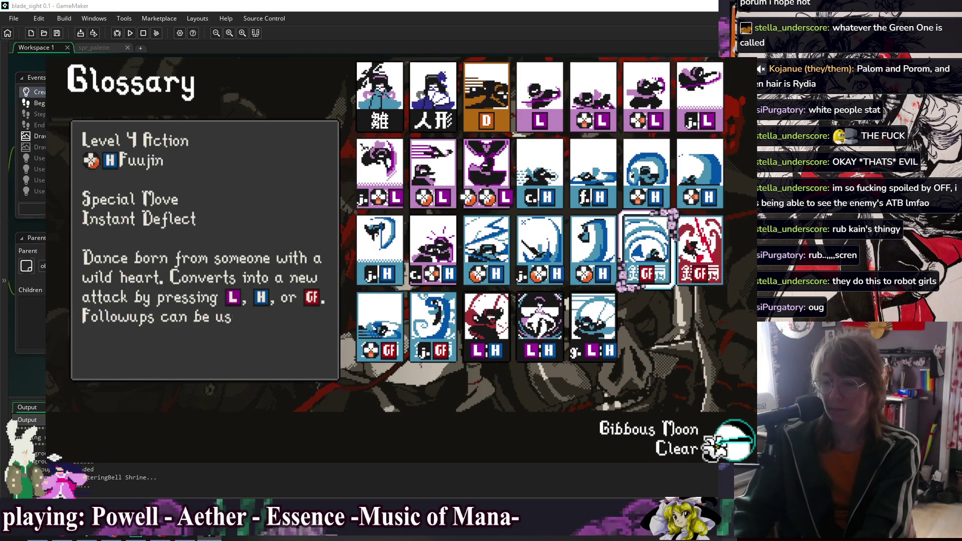
{"action": "key", "text": "Right"}
{"action": "key", "text": "Right"}
{"action": "key", "text": "Left"}
{"action": "key", "text": "Left"}
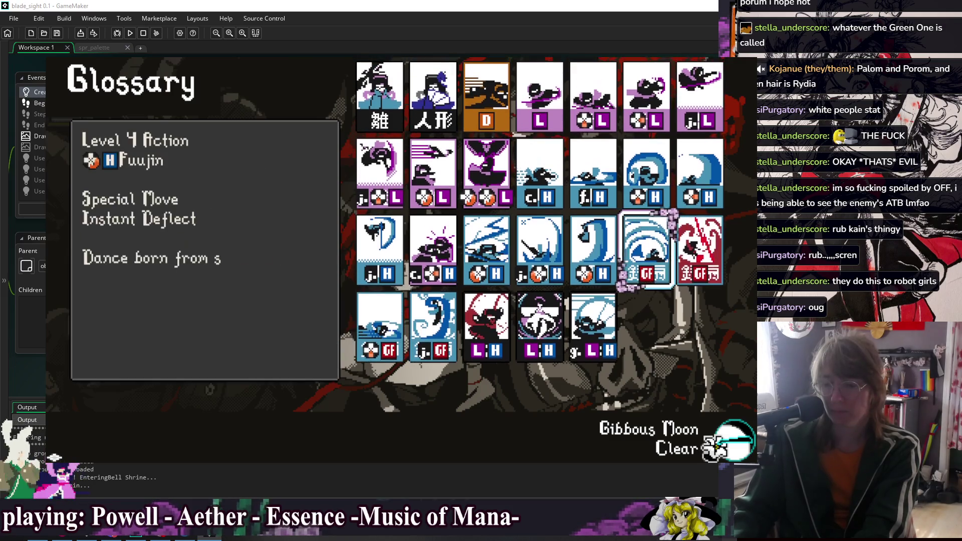
{"action": "key", "text": "Right"}
{"action": "key", "text": "Right"}
{"action": "key", "text": "Left"}
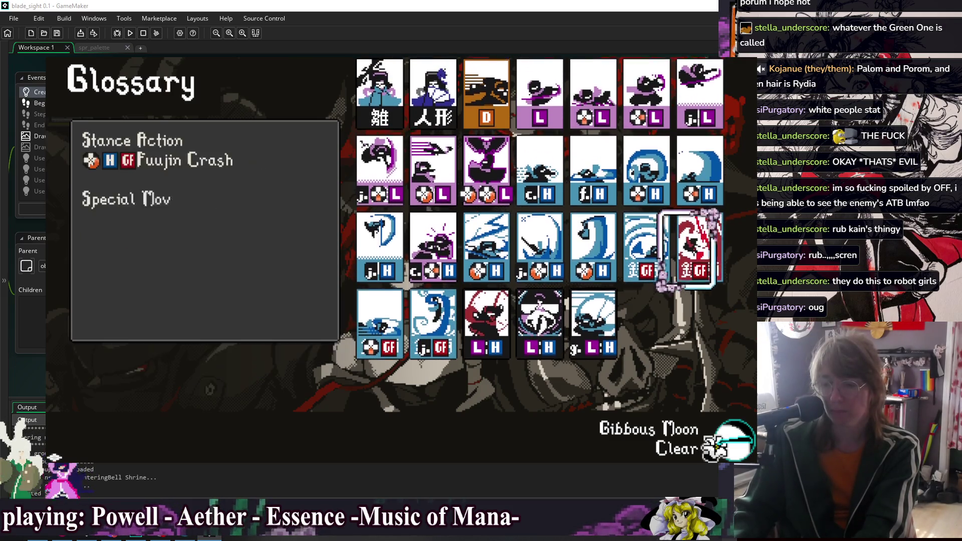
{"action": "key", "text": "Escape"}
{"action": "key", "text": "Escape"}
{"action": "key", "text": "Escape"}
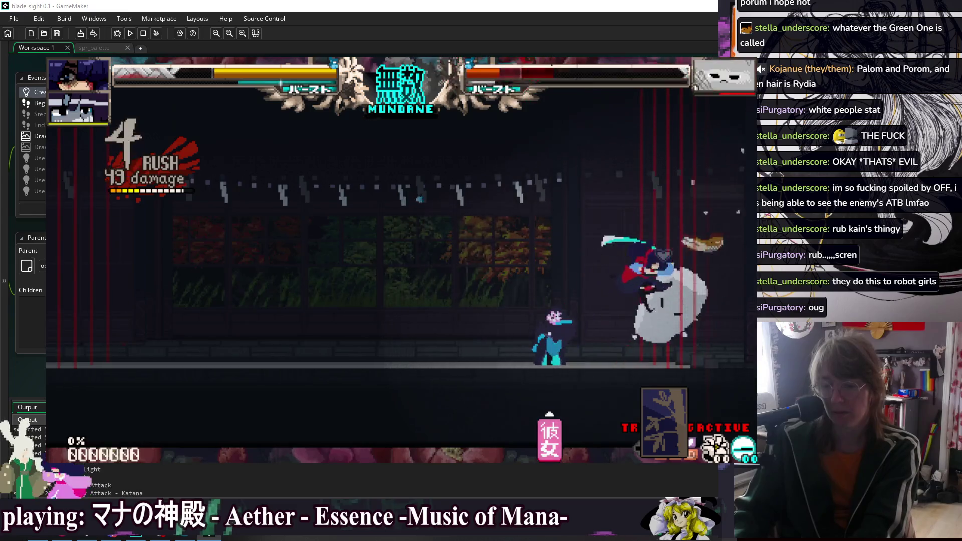
{"action": "key", "text": "Escape"}
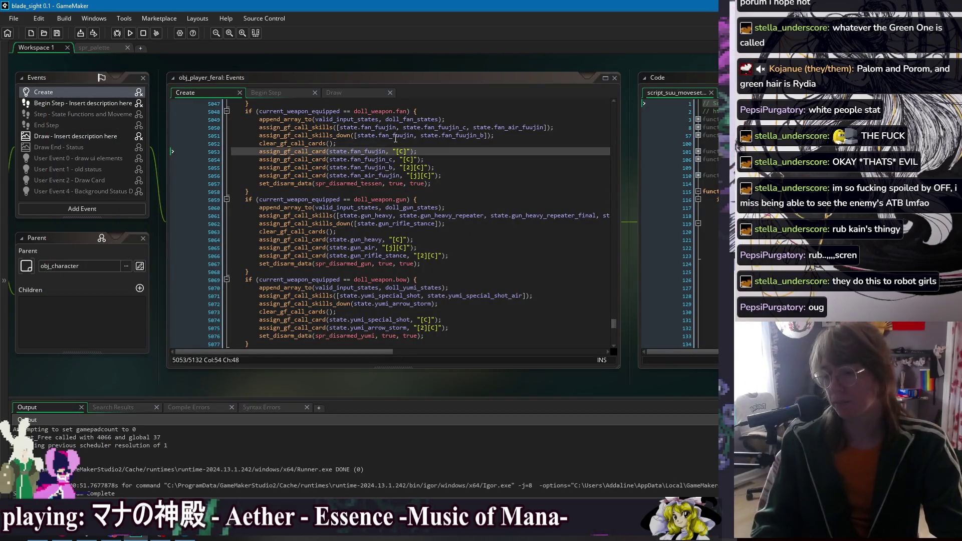
- In obj_player_feral Create, change fan_fuujin_b to fan_fuujin_a in the down-skills line
{"action": "left_click", "coordinate": [453, 167]}
{"action": "type", "text": "a"}
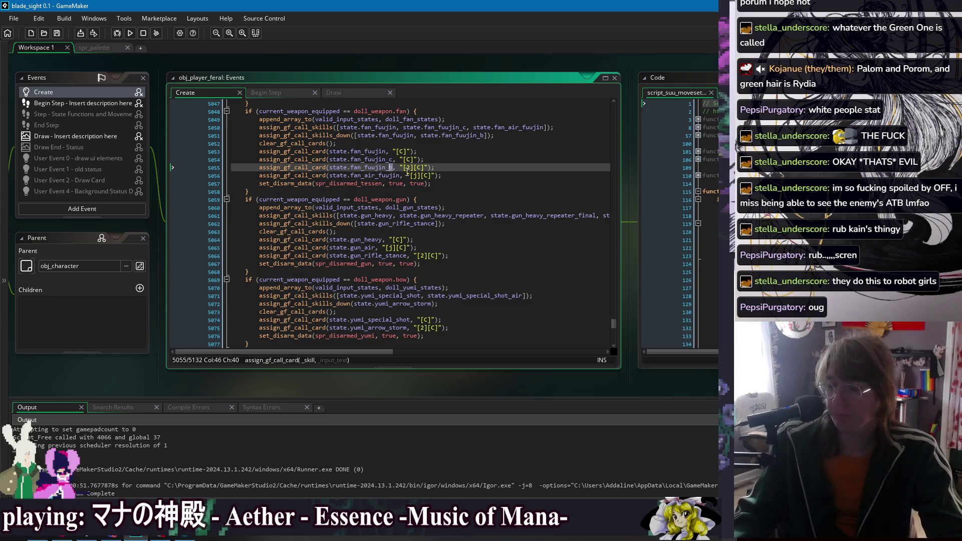
{"action": "left_click", "coordinate": [487, 136]}
{"action": "key", "text": "BackSpace"}
{"action": "type", "text": "a"}
{"action": "left_click", "coordinate": [497, 146]}
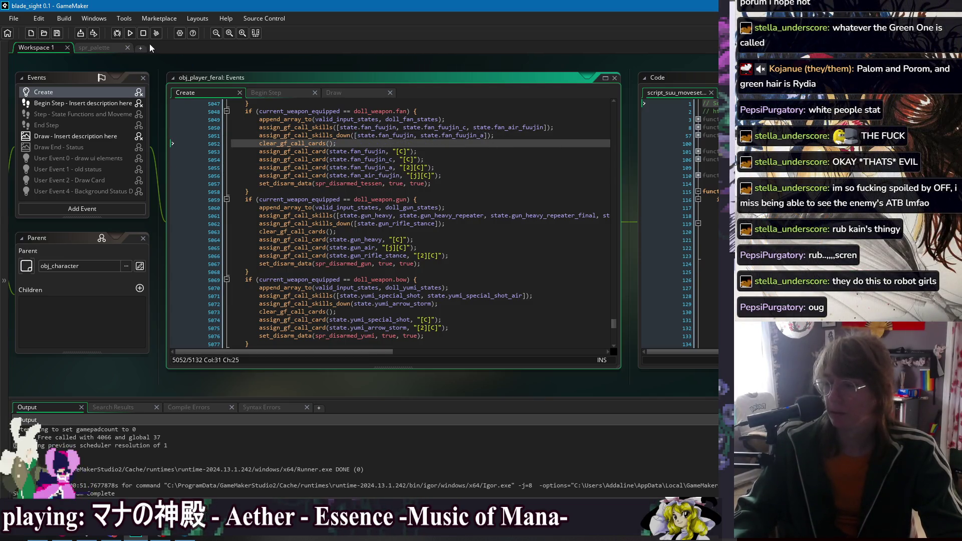
- Check the fan card lines, switch the down skill to fan_fuujin_c, and run the project
{"action": "left_click", "coordinate": [392, 160]}
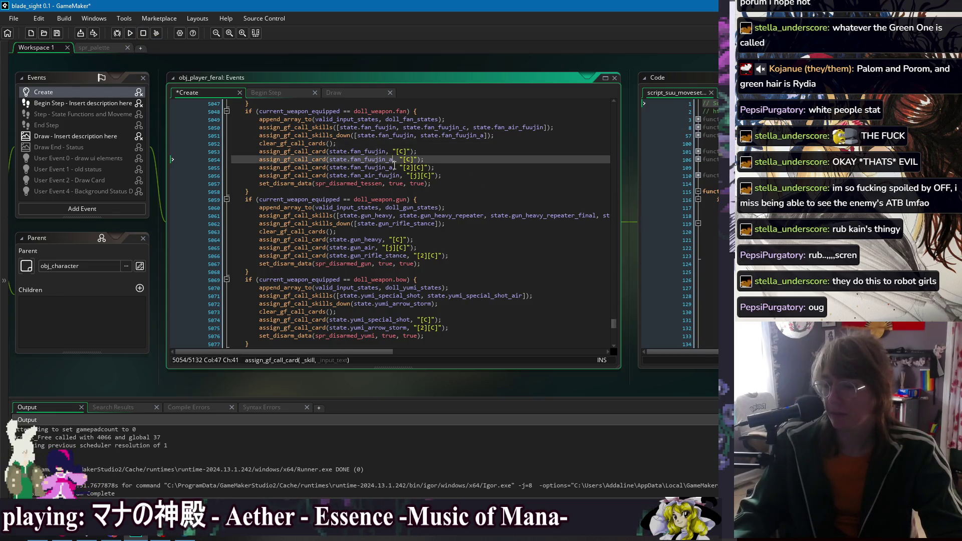
{"action": "left_click", "coordinate": [391, 167]}
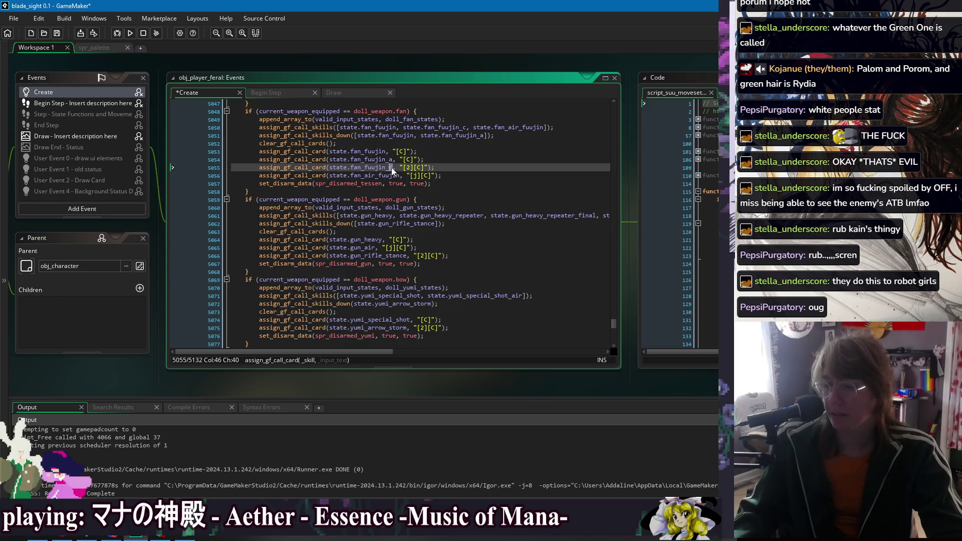
{"action": "left_click", "coordinate": [467, 127]}
{"action": "left_click", "coordinate": [484, 136]}
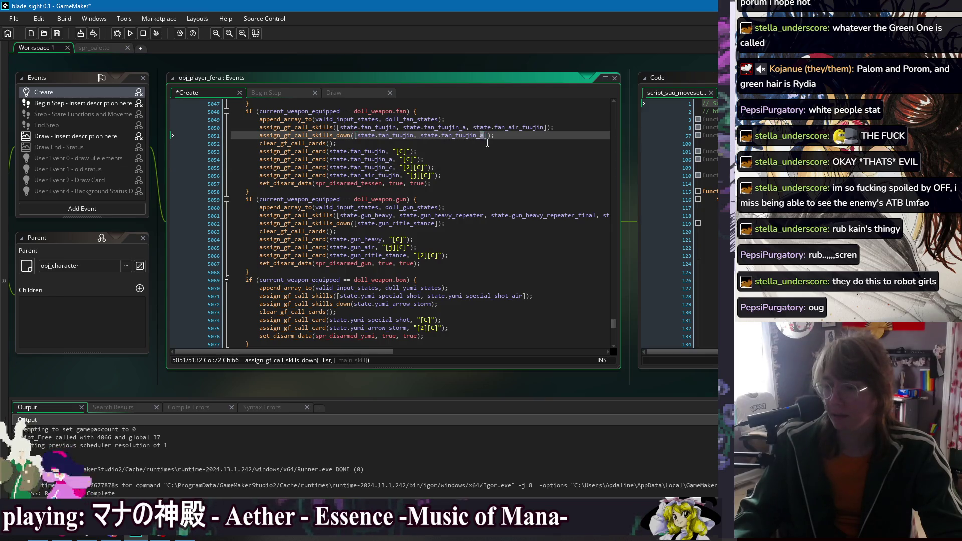
{"action": "type", "text": "c"}
{"action": "key", "text": "Down"}
{"action": "key", "text": "Down"}
{"action": "left_click", "coordinate": [130, 33]}
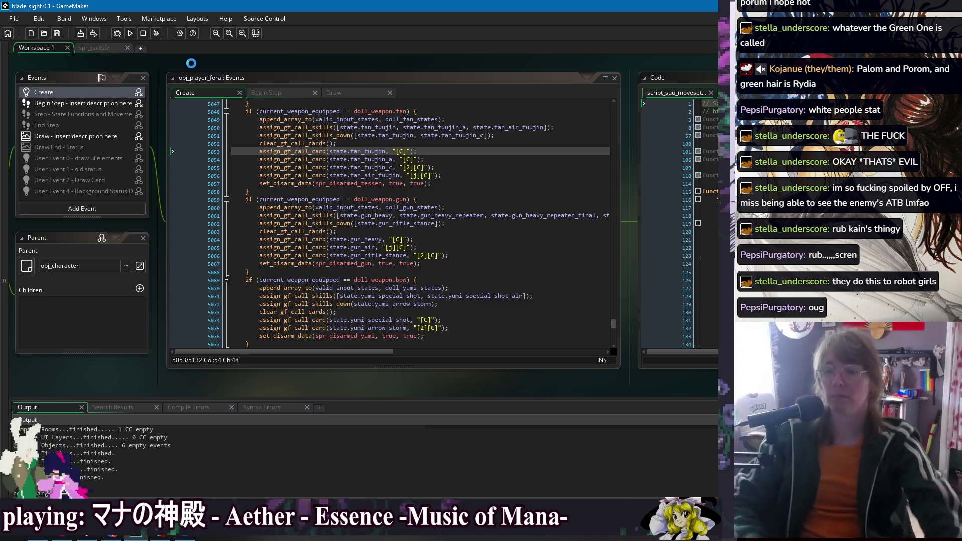
- Delete the plain fan_fuujin [C] card line and rerun the game
{"action": "left_click", "coordinate": [422, 148]}
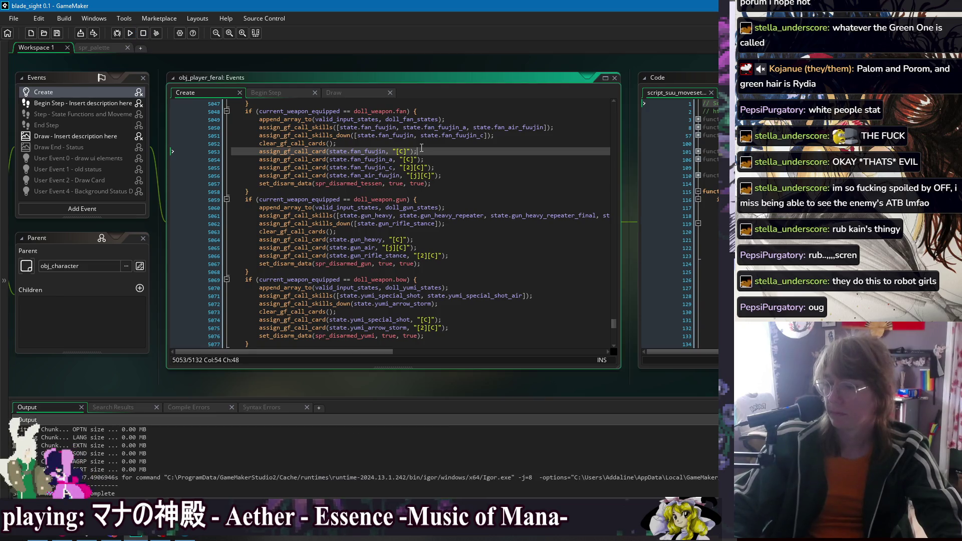
{"action": "key", "text": "ctrl+d"}
{"action": "key", "text": "Down"}
{"action": "key", "text": "Down"}
{"action": "key", "text": "End"}
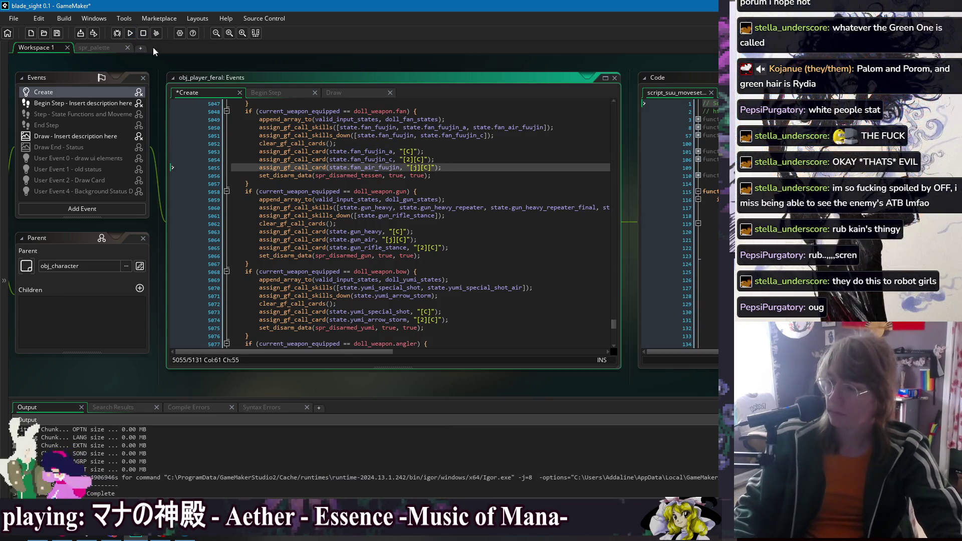
{"action": "left_click", "coordinate": [132, 33]}
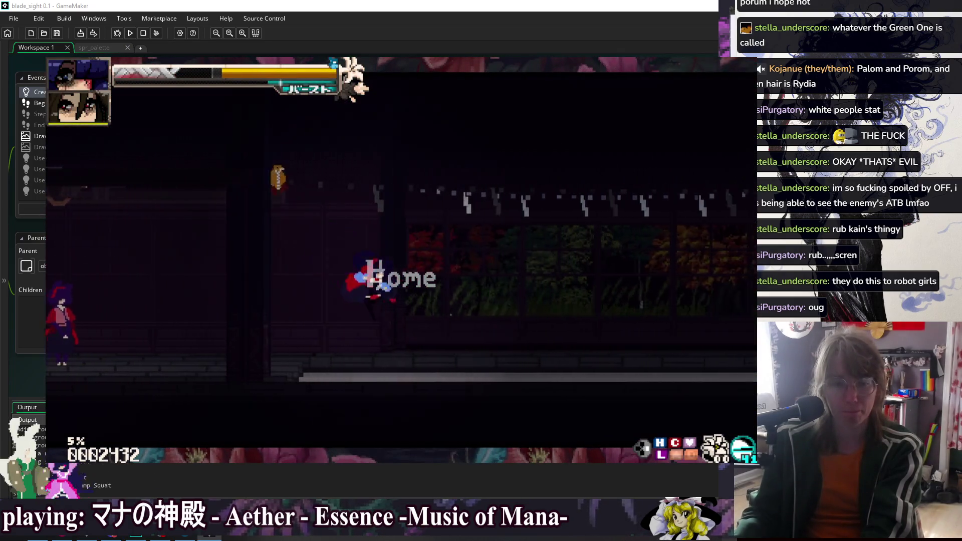
- Switch the training character to Mercenary I, resume, and dash in on the Sandbag
{"action": "key", "text": "Escape"}
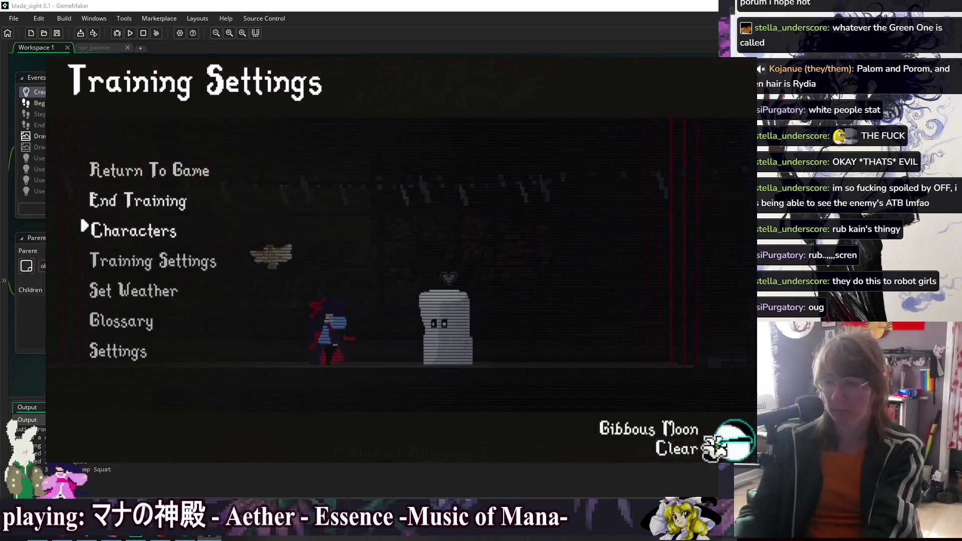
{"action": "key", "text": "Return"}
{"action": "key", "text": "Return"}
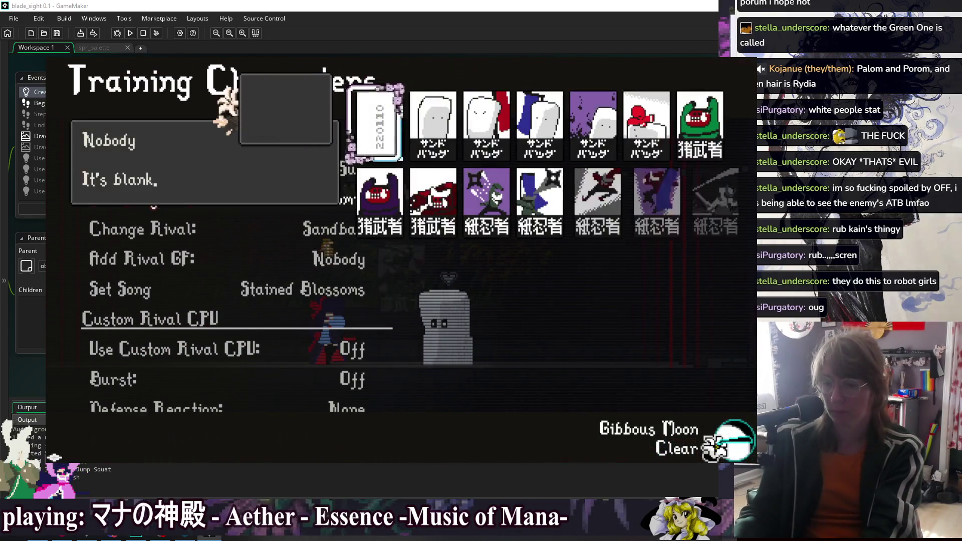
{"action": "key", "text": "Down"}
{"action": "key", "text": "Down"}
{"action": "key", "text": "Down"}
{"action": "key", "text": "Down"}
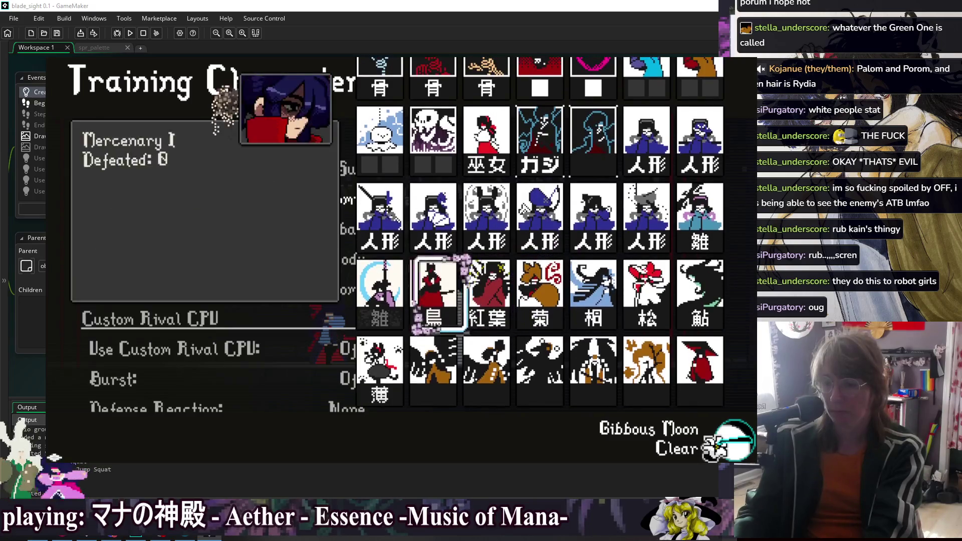
{"action": "key", "text": "Return"}
{"action": "key", "text": "z"}
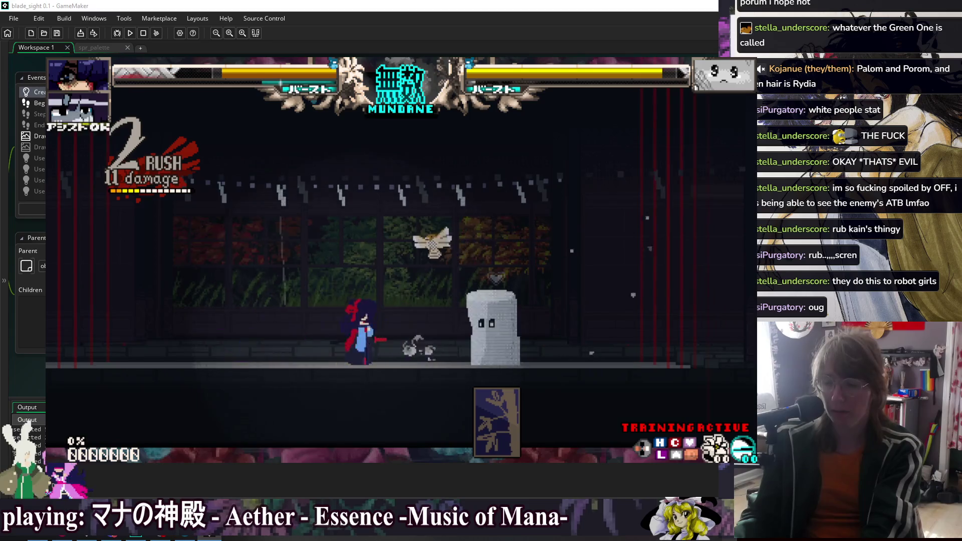
- Combo the Sandbag with slashes and dashes until the knockout hit lands
{"action": "key", "text": "z"}
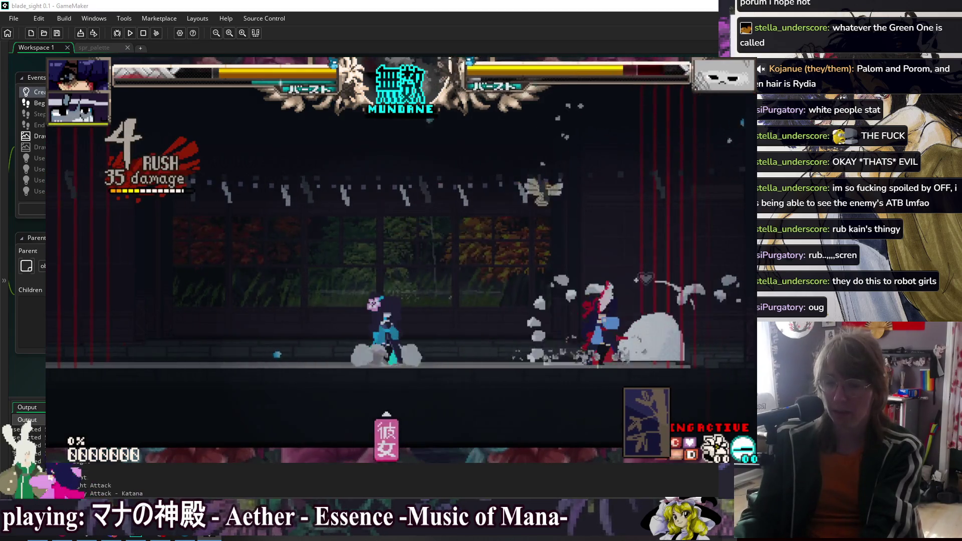
{"action": "key", "text": "z"}
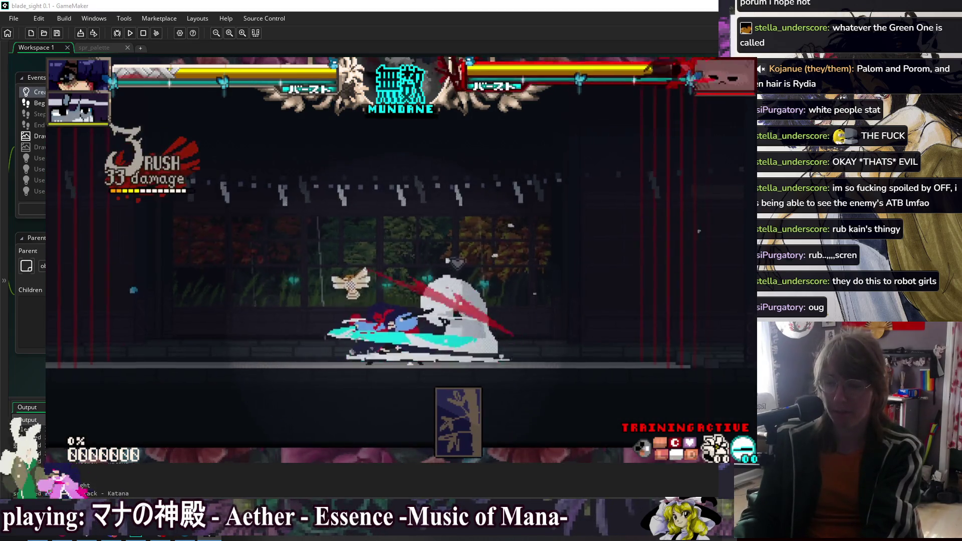
{"action": "key", "text": "z"}
{"action": "key", "text": "z"}
{"action": "key", "text": "z"}
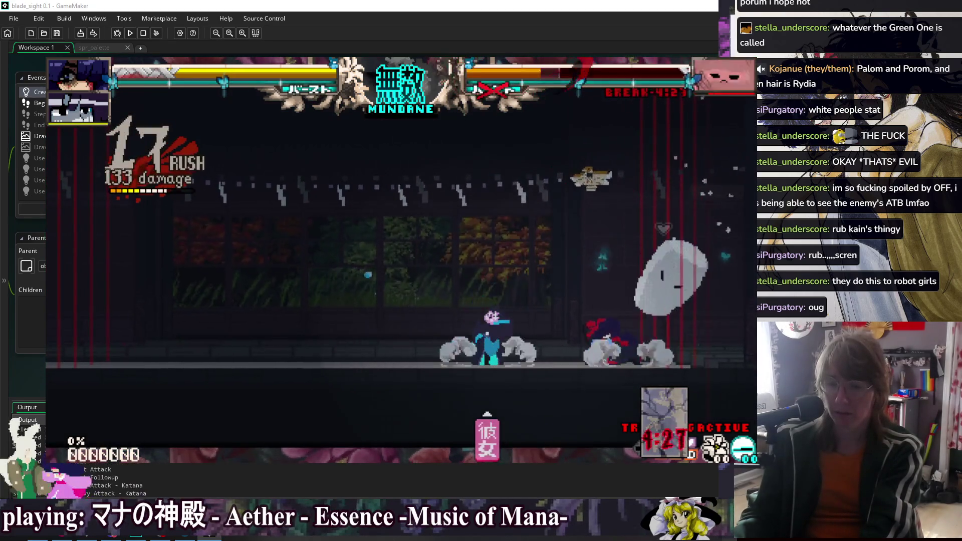
{"action": "key", "text": "z"}
{"action": "key", "text": "z"}
{"action": "key", "text": "shift"}
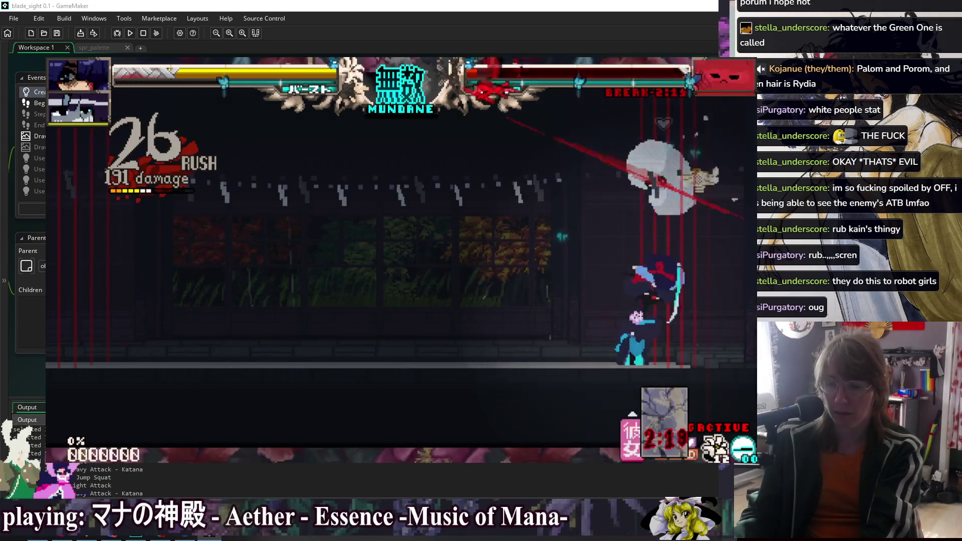
{"action": "key", "text": "z"}
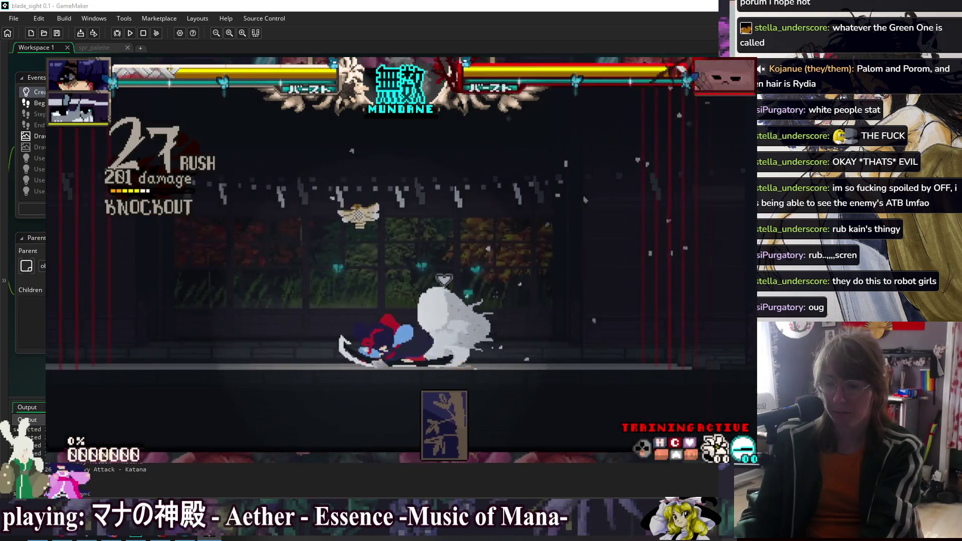
- Start a new combo with light and katana attacks, then pause to the rival option
{"action": "key", "text": "Down"}
{"action": "key", "text": "z"}
{"action": "key", "text": "z"}
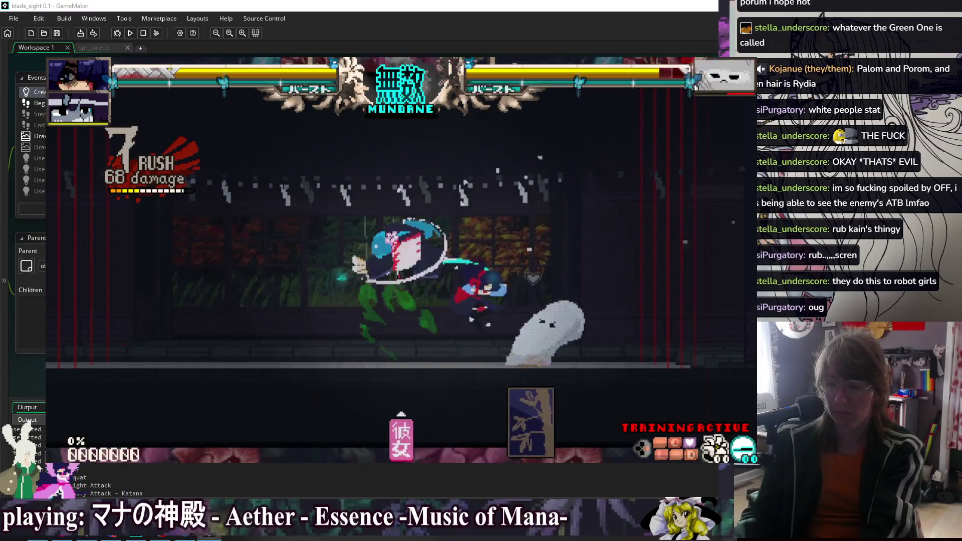
{"action": "key", "text": "x"}
{"action": "key", "text": "x"}
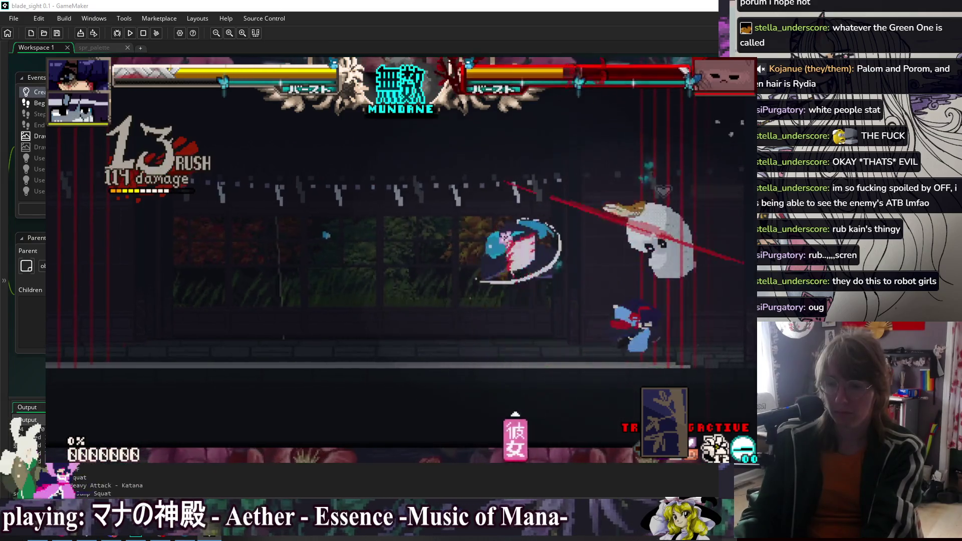
{"action": "key", "text": "x"}
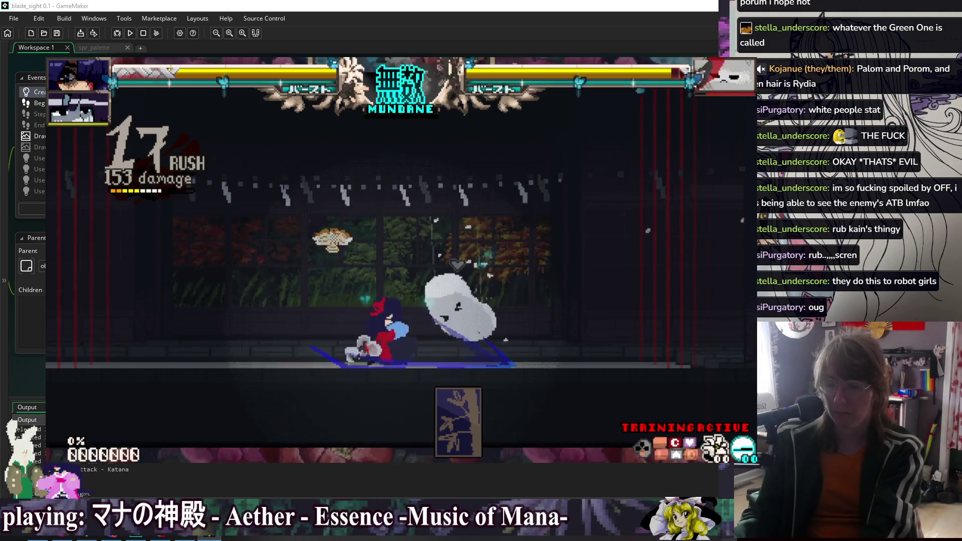
{"action": "key", "text": "x"}
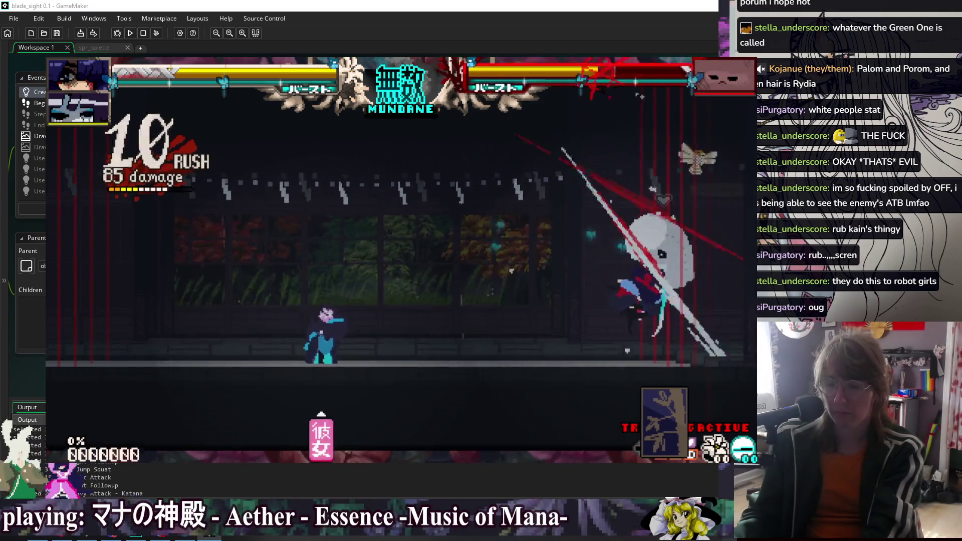
{"action": "key", "text": "Escape"}
{"action": "key", "text": "Down"}
- Select Blood Samurai III as the training rival and resume the fight
{"action": "key", "text": "Return"}
{"action": "key", "text": "Escape"}
{"action": "key", "text": "Return"}
{"action": "key", "text": "Down"}
{"action": "key", "text": "Right"}
{"action": "key", "text": "Down"}
{"action": "key", "text": "Right"}
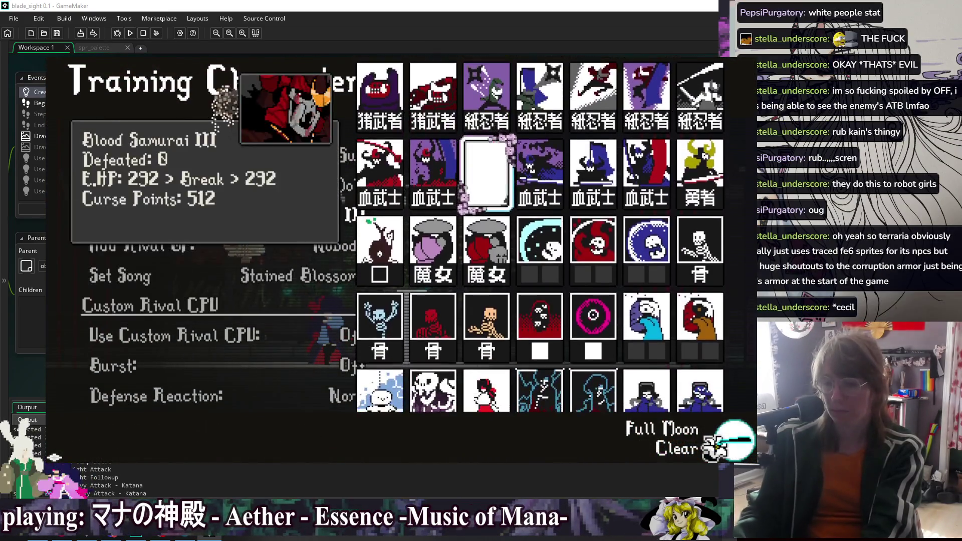
{"action": "key", "text": "Return"}
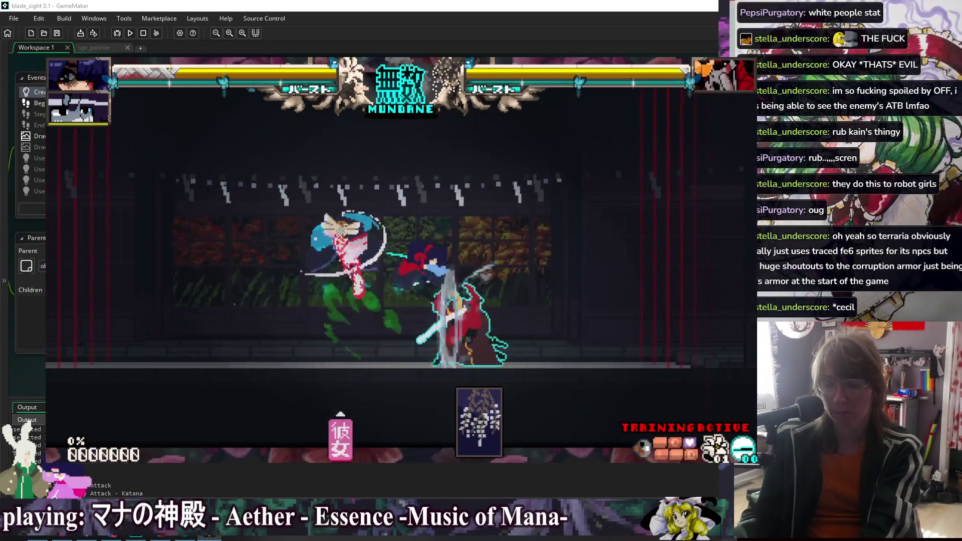
- Clash with the rival, then browse the character grid toward Feral Doll and back out
{"action": "key", "text": "Left"}
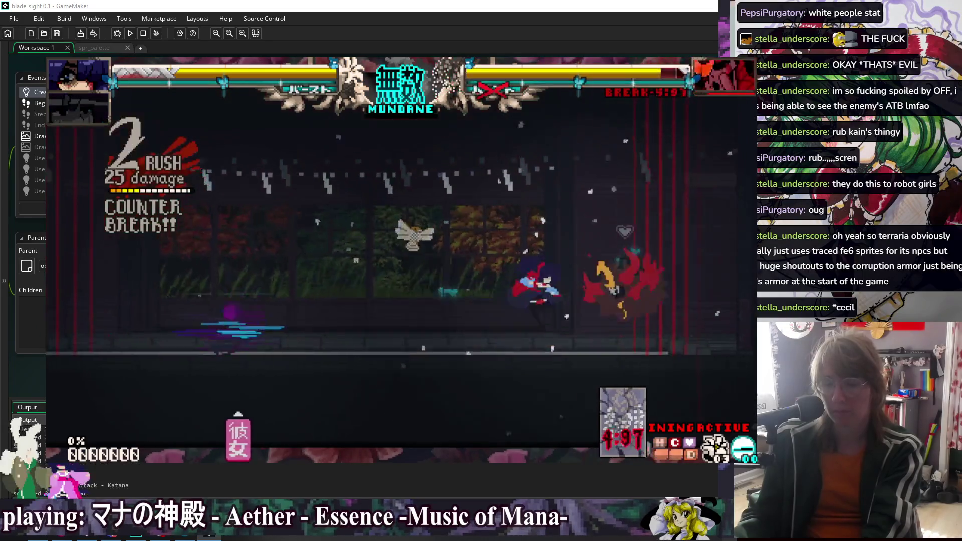
{"action": "key", "text": "Escape"}
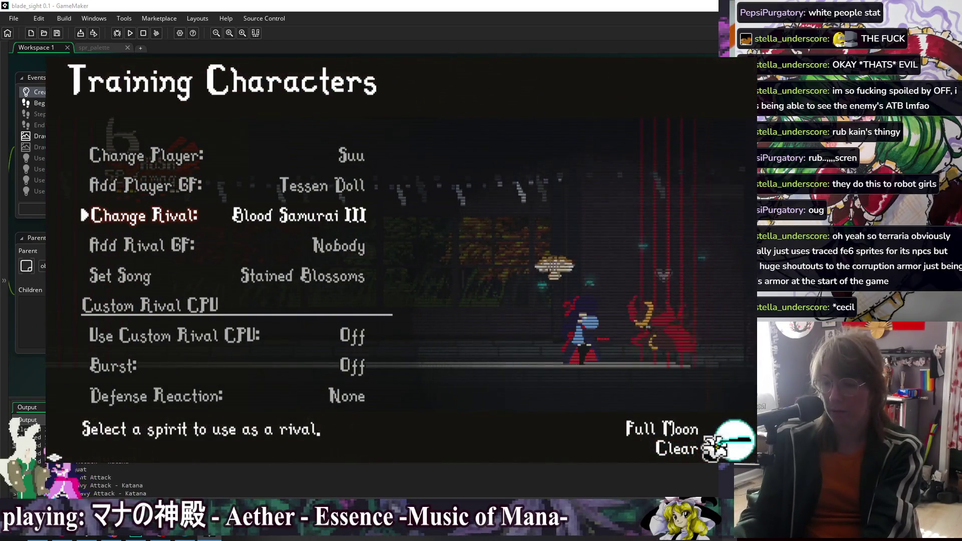
{"action": "key", "text": "Return"}
{"action": "key", "text": "Down"}
{"action": "key", "text": "Down"}
{"action": "key", "text": "Down"}
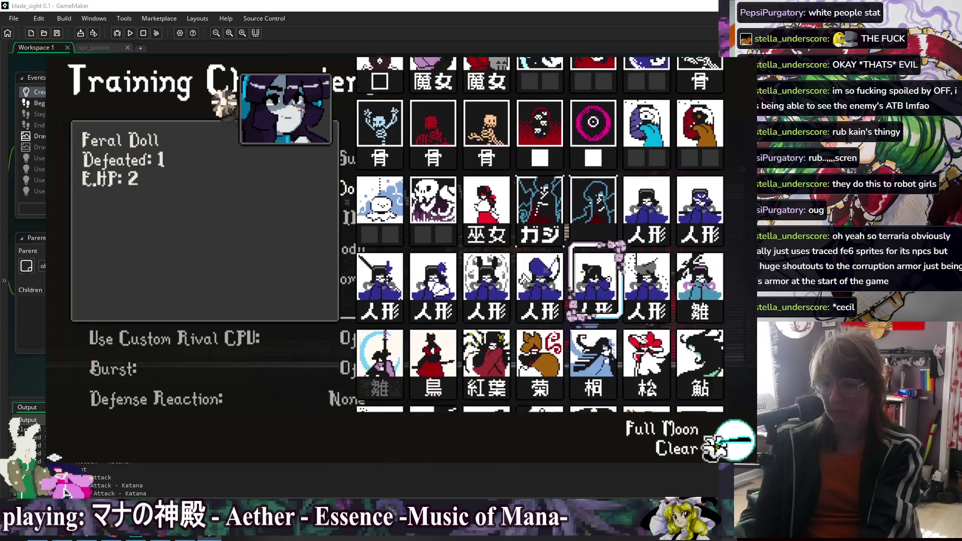
{"action": "key", "text": "Escape"}
{"action": "key", "text": "Escape"}
- View the Fuujin Crash card in the Glossary's Skill List, then exit the glossary
{"action": "key", "text": "Down"}
{"action": "key", "text": "Down"}
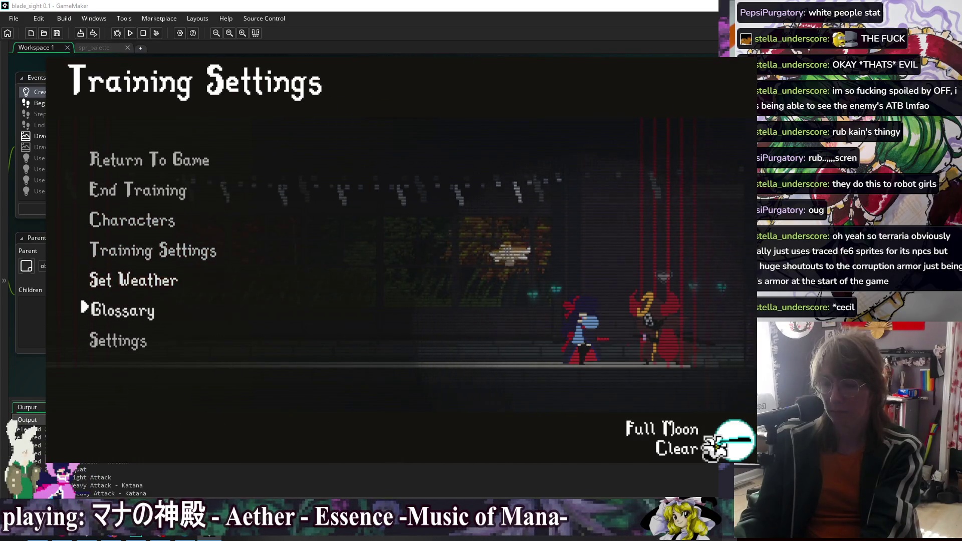
{"action": "key", "text": "Return"}
{"action": "key", "text": "Return"}
{"action": "key", "text": "Right"}
{"action": "key", "text": "Down"}
{"action": "key", "text": "Down"}
{"action": "key", "text": "Left"}
{"action": "key", "text": "Left"}
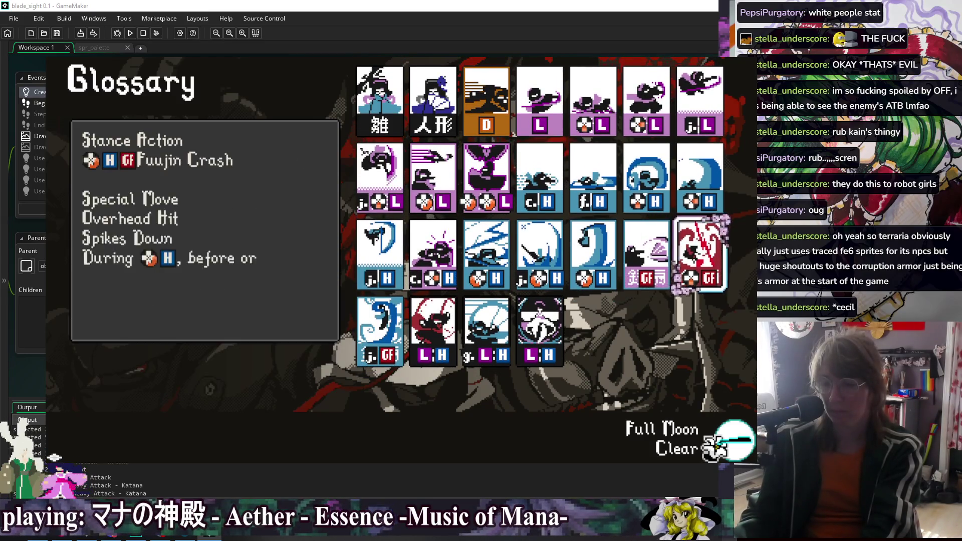
{"action": "key", "text": "Escape"}
{"action": "key", "text": "Escape"}
{"action": "key", "text": "Up"}
{"action": "key", "text": "Up"}
{"action": "key", "text": "Up"}
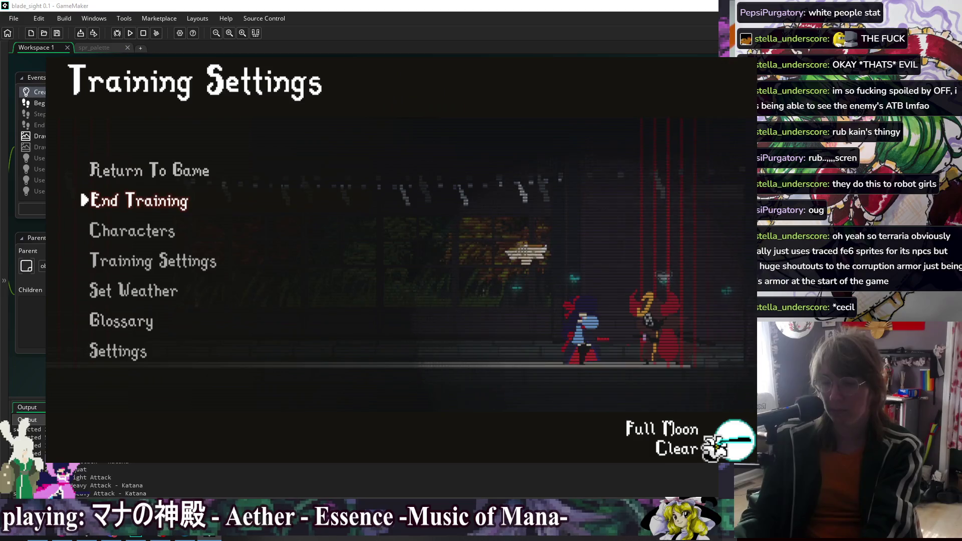
{"action": "key", "text": "Escape"}
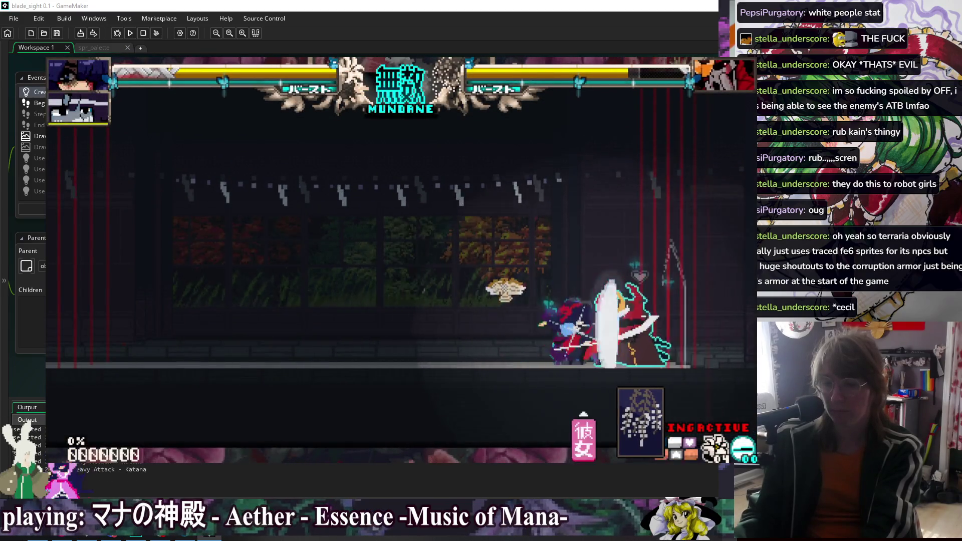
- Attack, dash and retreat against Blood Samurai III, then pause into the Characters settings
{"action": "key", "text": "Left"}
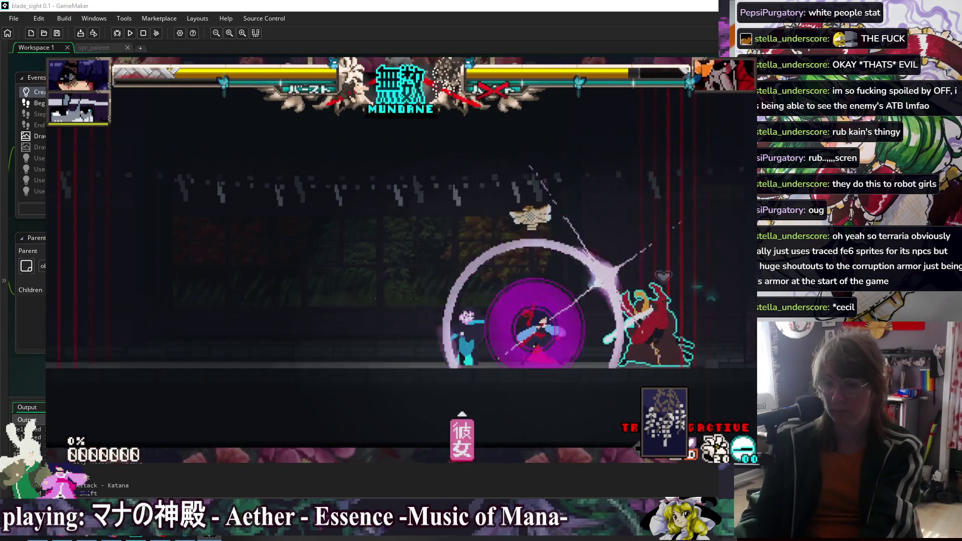
{"action": "key", "text": "shift"}
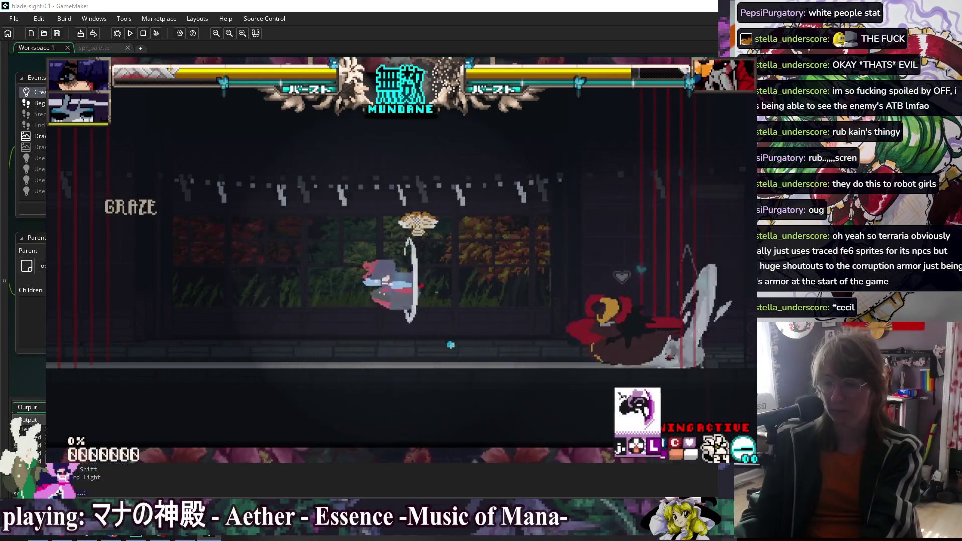
{"action": "key", "text": "Left"}
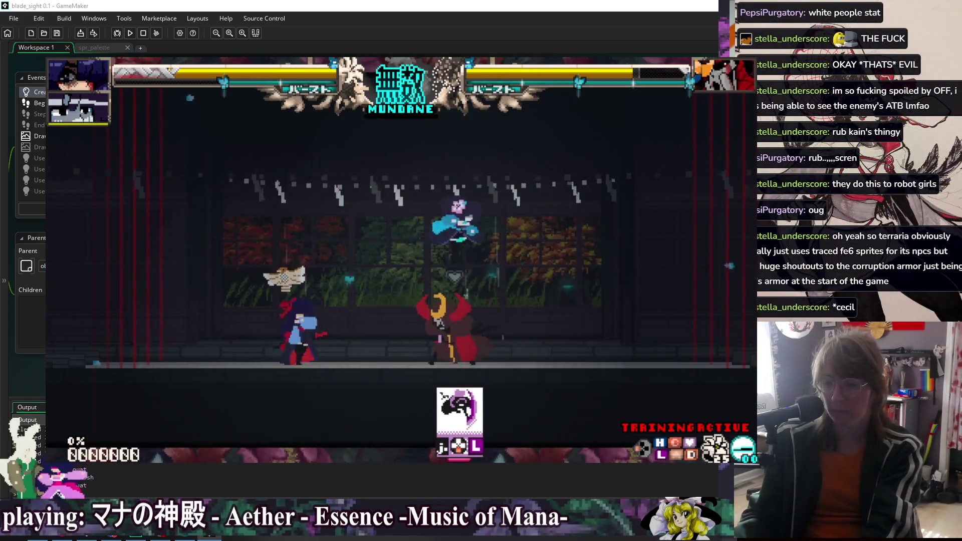
{"action": "key", "text": "Escape"}
{"action": "key", "text": "Down"}
{"action": "key", "text": "Down"}
{"action": "key", "text": "Return"}
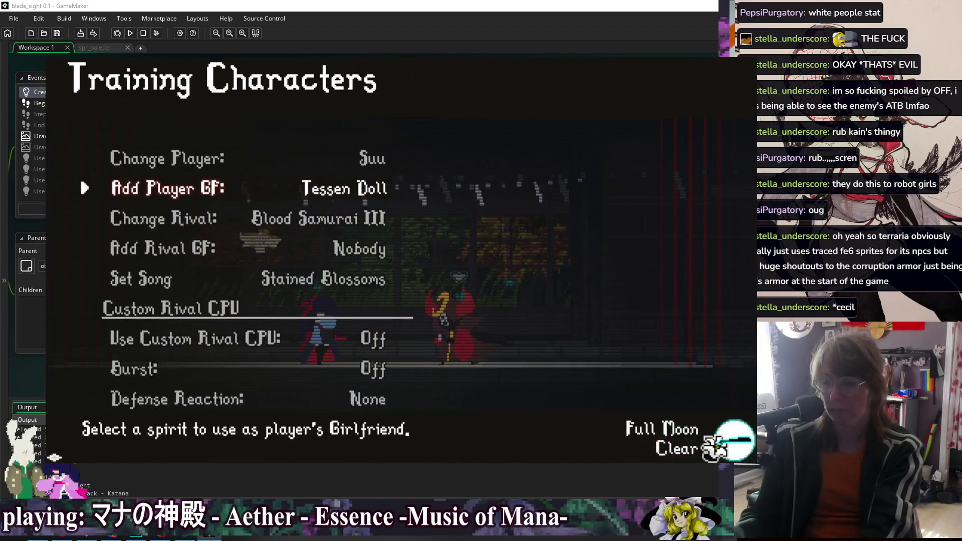
- Set the player's girlfriend spirit to Gun Doll in the training Characters settings
{"action": "key", "text": "Down"}
{"action": "key", "text": "Return"}
{"action": "key", "text": "Down"}
{"action": "key", "text": "Down"}
{"action": "key", "text": "Down"}
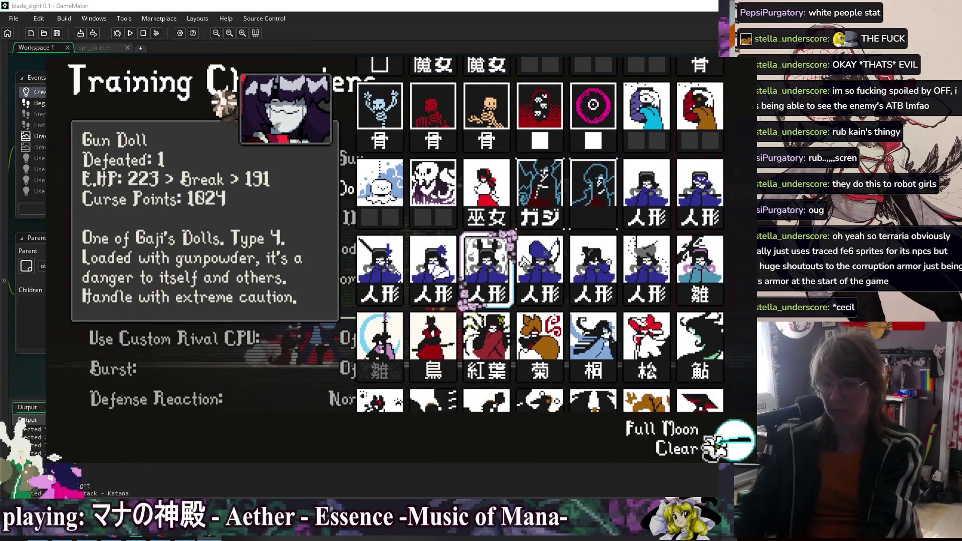
{"action": "key", "text": "Return"}
{"action": "key", "text": "Escape"}
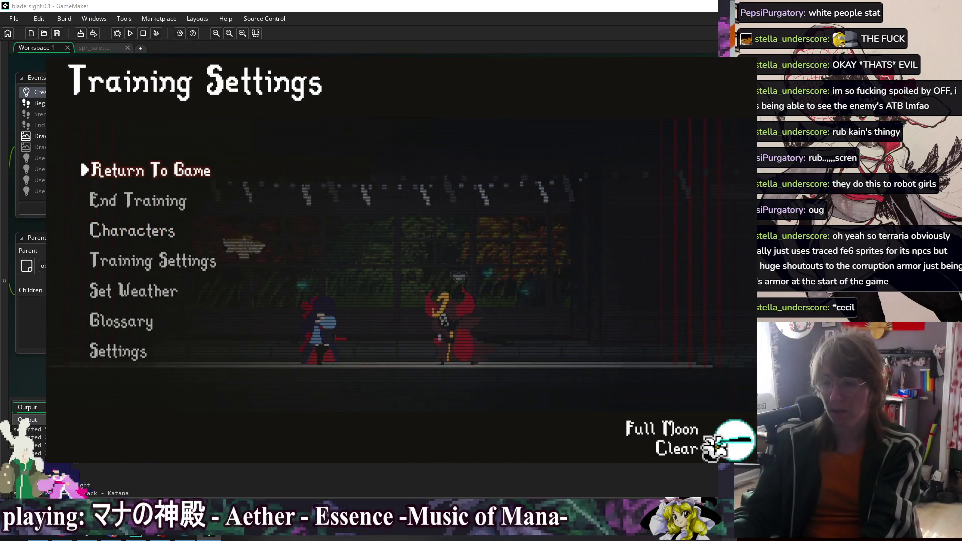
- Browse the Glossary Skill List to the Heavy Attack – Gun card, fight, then reopen the pause menu
{"action": "key", "text": "Down"}
{"action": "key", "text": "Down"}
{"action": "key", "text": "Down"}
{"action": "key", "text": "Return"}
{"action": "key", "text": "Down"}
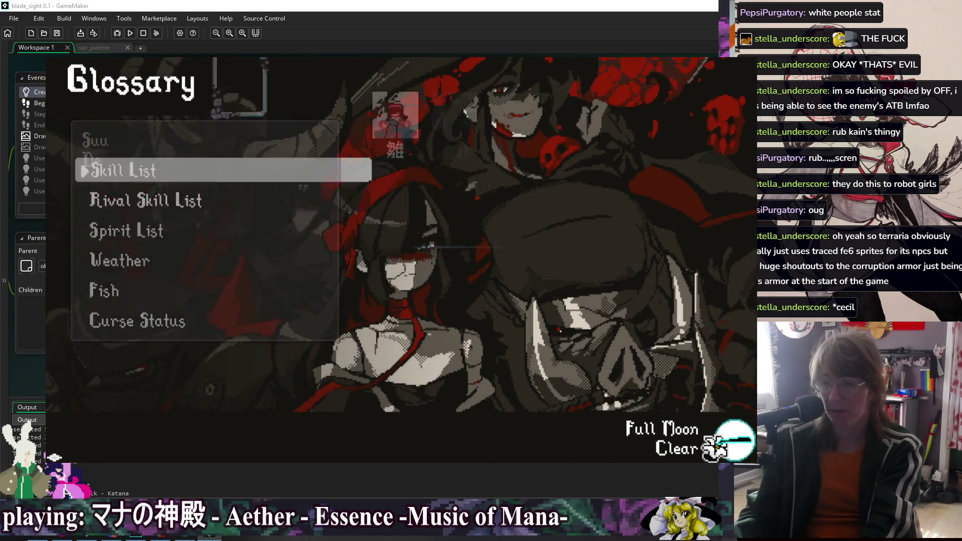
{"action": "key", "text": "Return"}
{"action": "key", "text": "Down"}
{"action": "key", "text": "Right"}
{"action": "key", "text": "Left"}
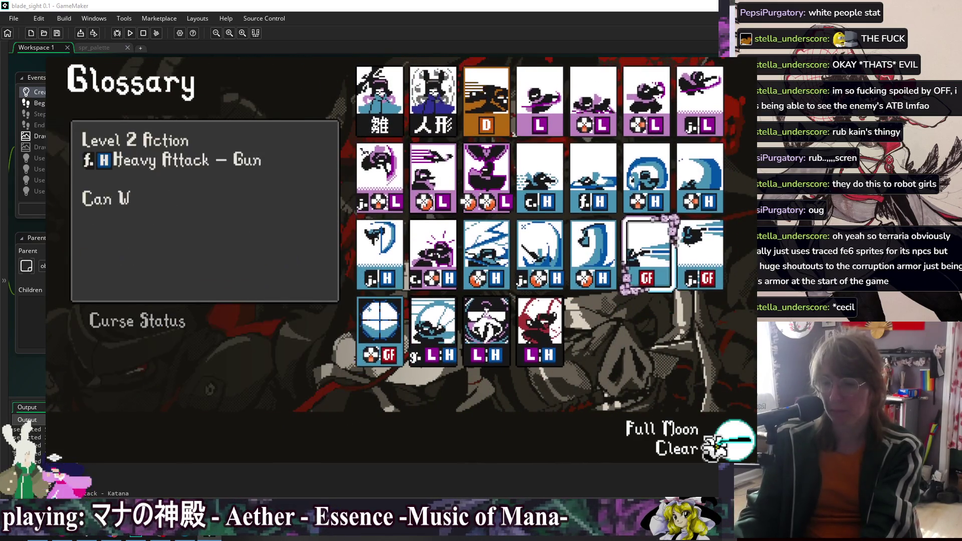
{"action": "key", "text": "Escape"}
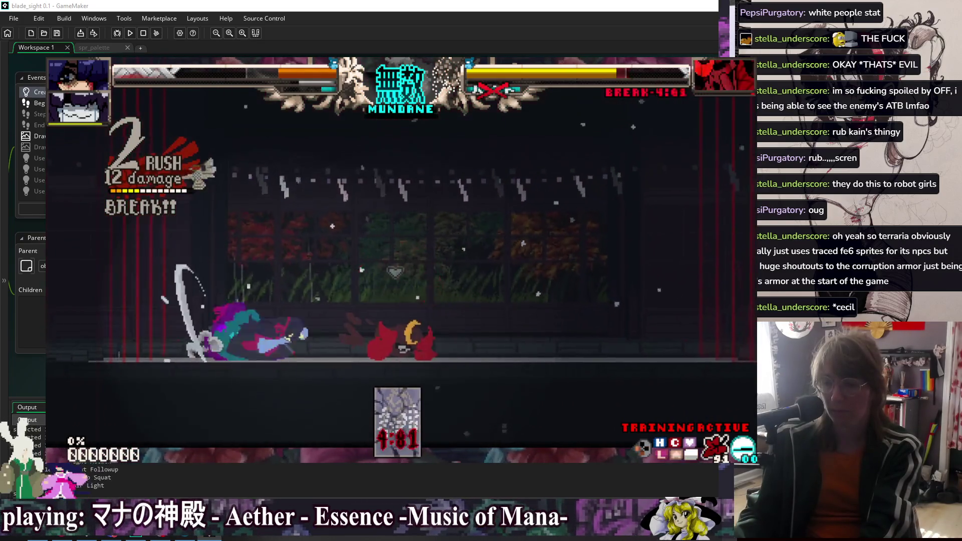
{"action": "key", "text": "Escape"}
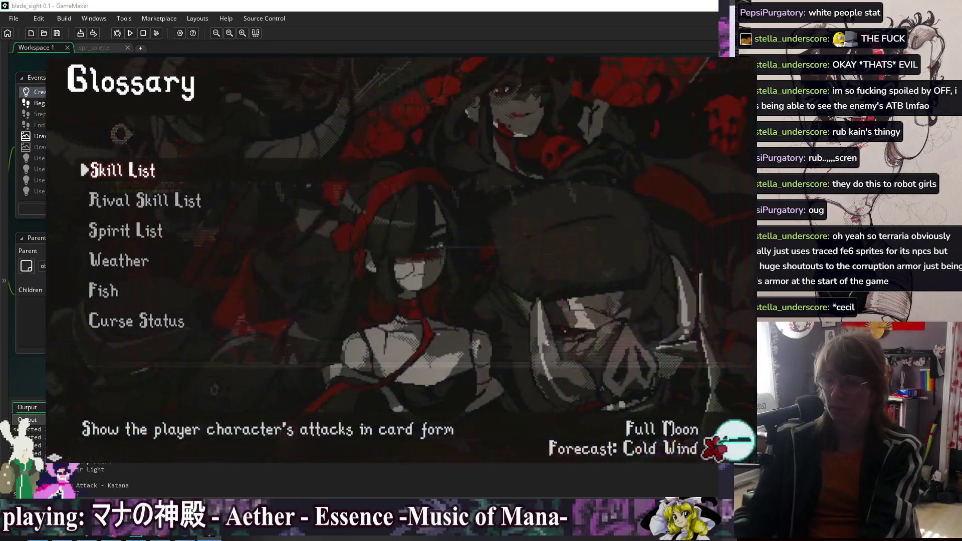
- Leave the Glossary Spirit List and pick Sandbag as the rival in Training Characters
{"action": "key", "text": "Down"}
{"action": "key", "text": "Down"}
{"action": "key", "text": "Return"}
{"action": "key", "text": "Escape"}
{"action": "key", "text": "Escape"}
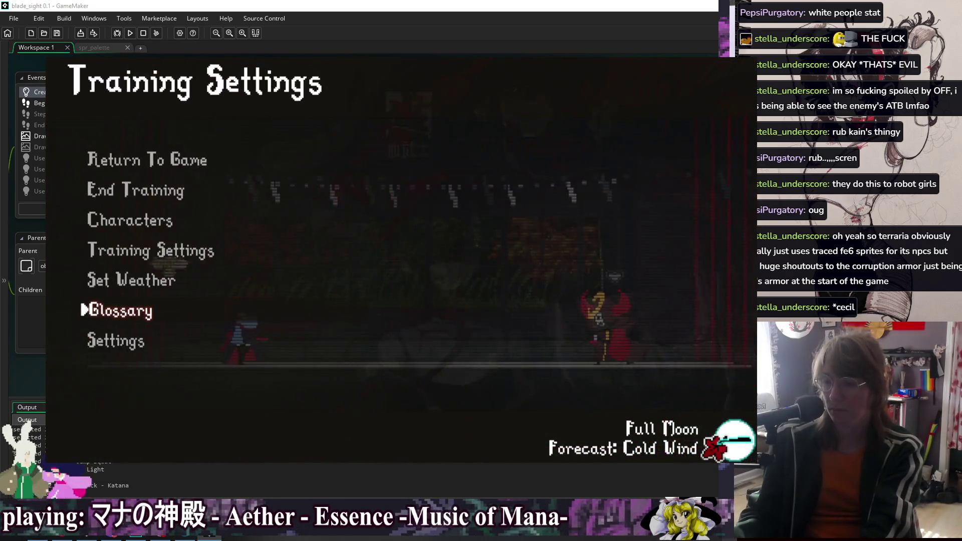
{"action": "key", "text": "Up"}
{"action": "key", "text": "Up"}
{"action": "key", "text": "Return"}
{"action": "key", "text": "Down"}
{"action": "key", "text": "Return"}
{"action": "key", "text": "Right"}
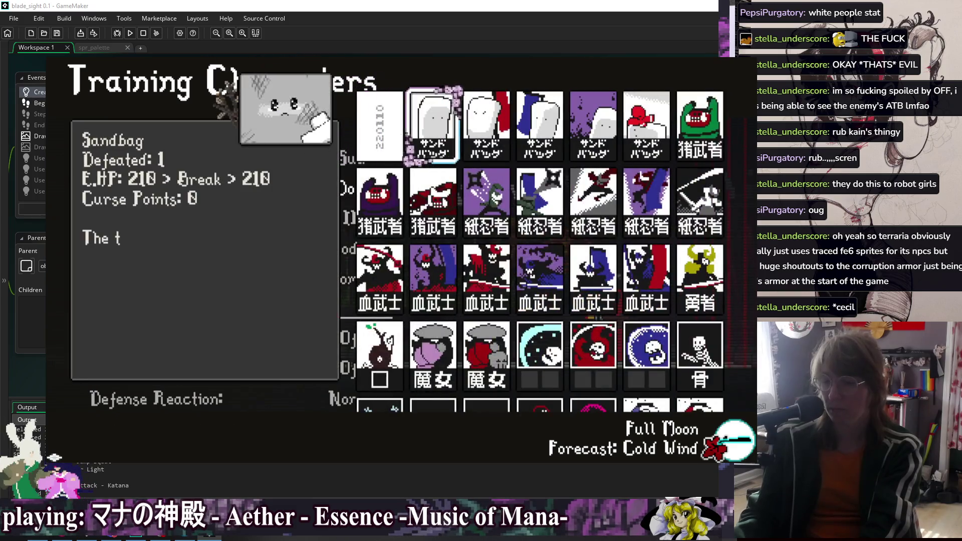
{"action": "key", "text": "Return"}
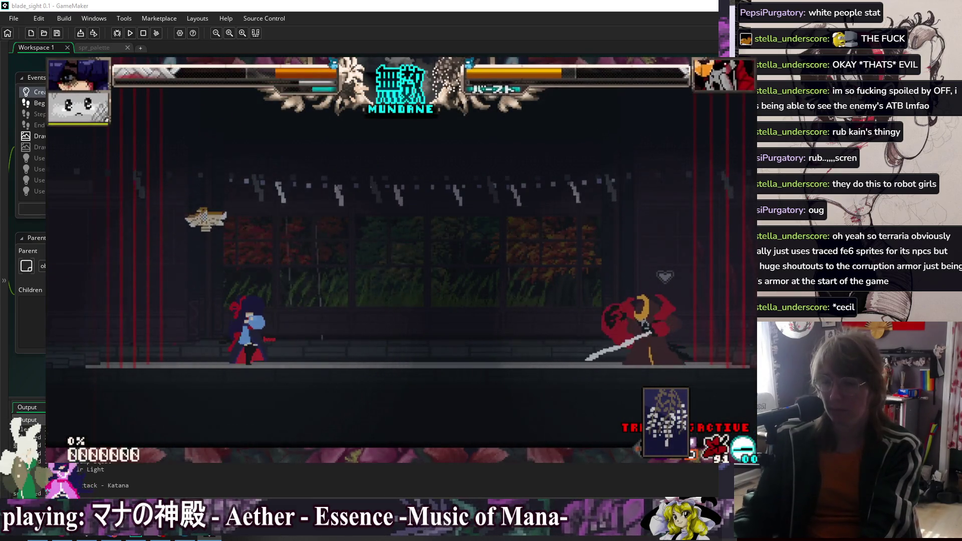
- Pause again, reselect Sandbag as the rival in the spirit grid, and resume the fight
{"action": "key", "text": "Escape"}
{"action": "key", "text": "Return"}
{"action": "key", "text": "Down"}
{"action": "key", "text": "Down"}
{"action": "key", "text": "Down"}
{"action": "key", "text": "Right"}
{"action": "key", "text": "Right"}
{"action": "key", "text": "Right"}
{"action": "key", "text": "Down"}
{"action": "key", "text": "Down"}
{"action": "key", "text": "Right"}
{"action": "key", "text": "Right"}
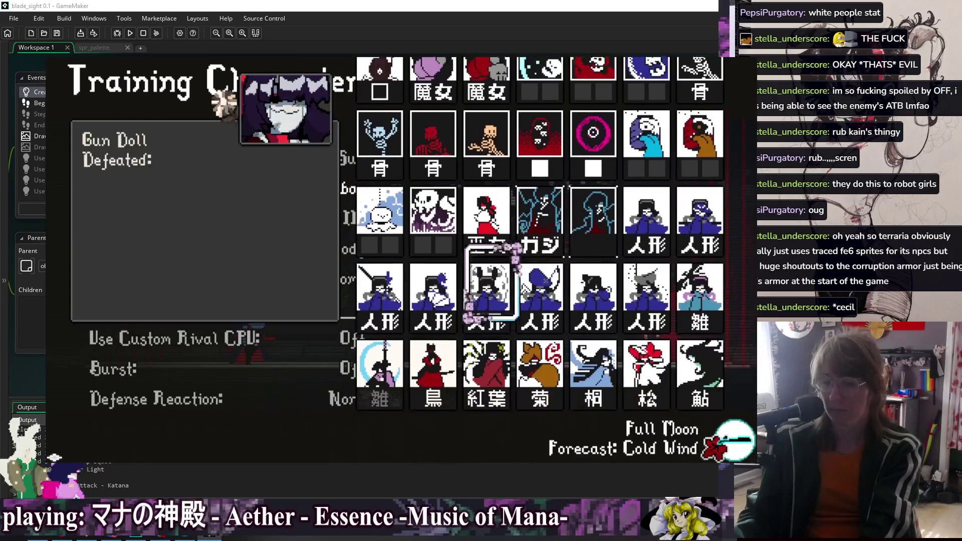
{"action": "key", "text": "Return"}
{"action": "key", "text": "Return"}
{"action": "key", "text": "Up"}
{"action": "key", "text": "Up"}
{"action": "key", "text": "Up"}
{"action": "key", "text": "Right"}
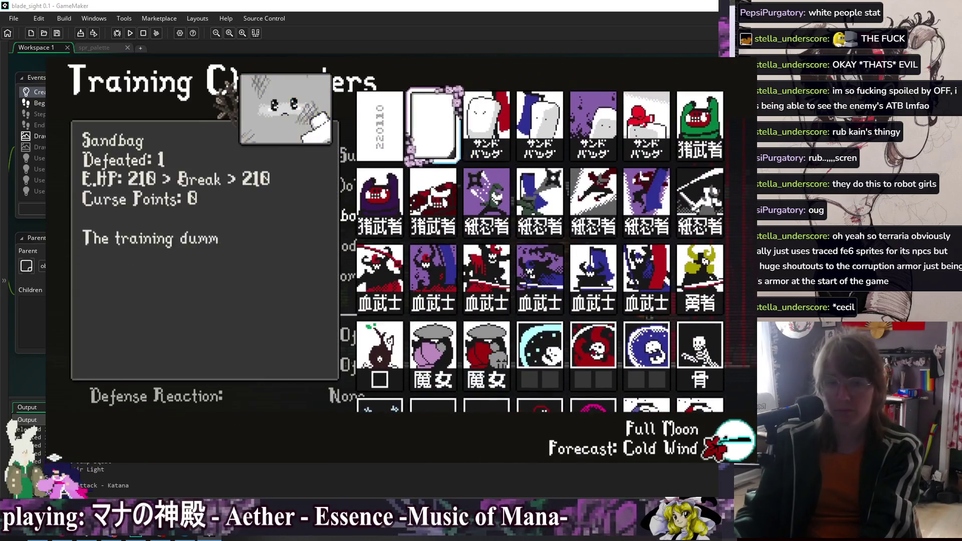
{"action": "key", "text": "Return"}
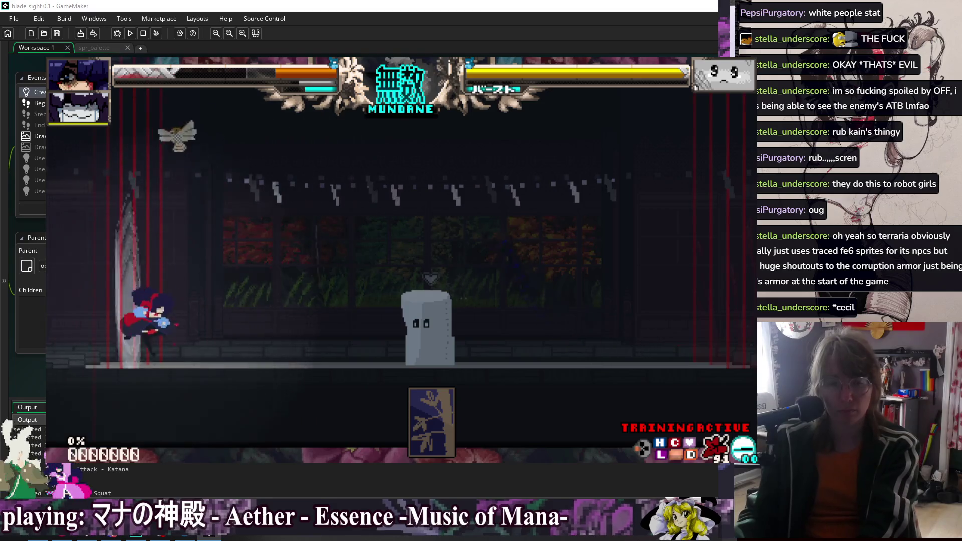
- Jump toward Sandbag and hit it with katana slashes, airborne attacks and a heavy break
{"action": "key", "text": "Up"}
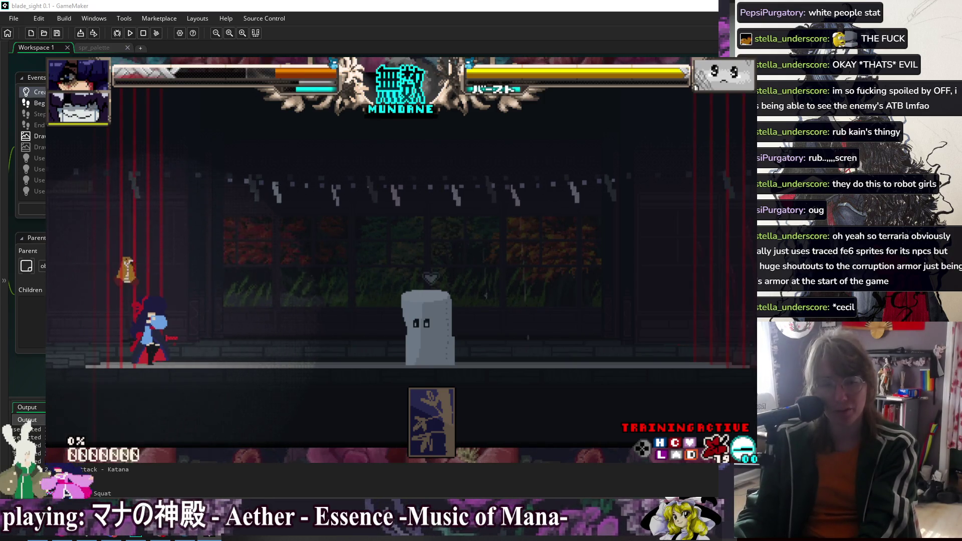
{"action": "key", "text": "Right"}
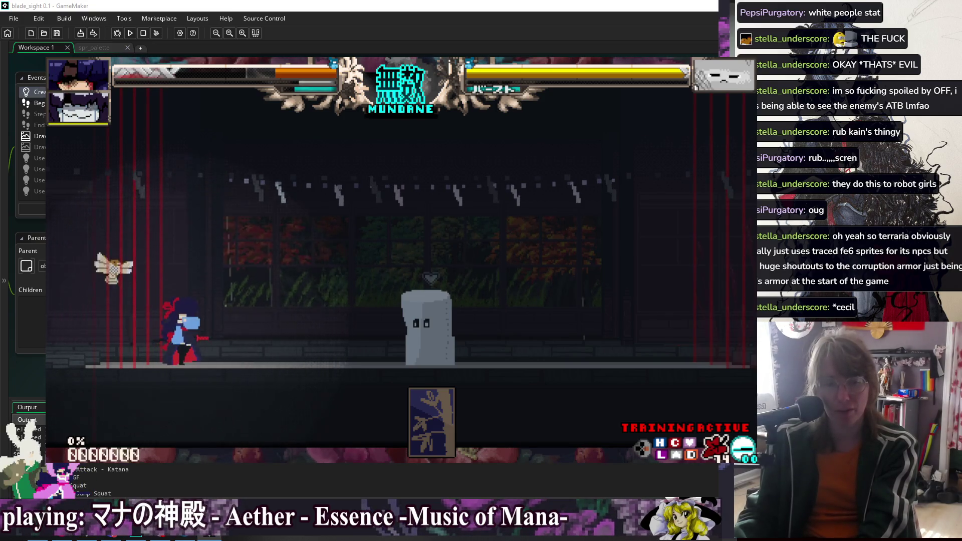
{"action": "key", "text": "Down"}
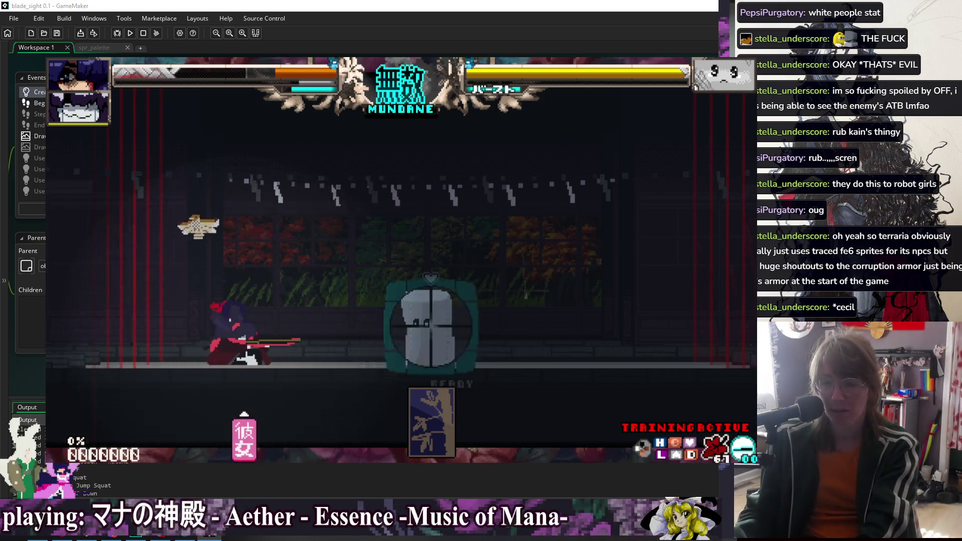
{"action": "key", "text": "z"}
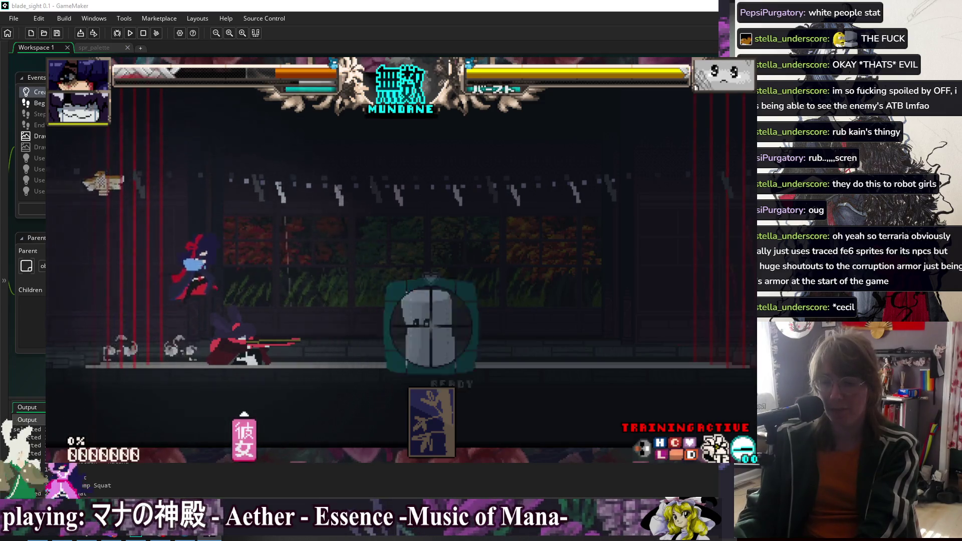
{"action": "key", "text": "Up"}
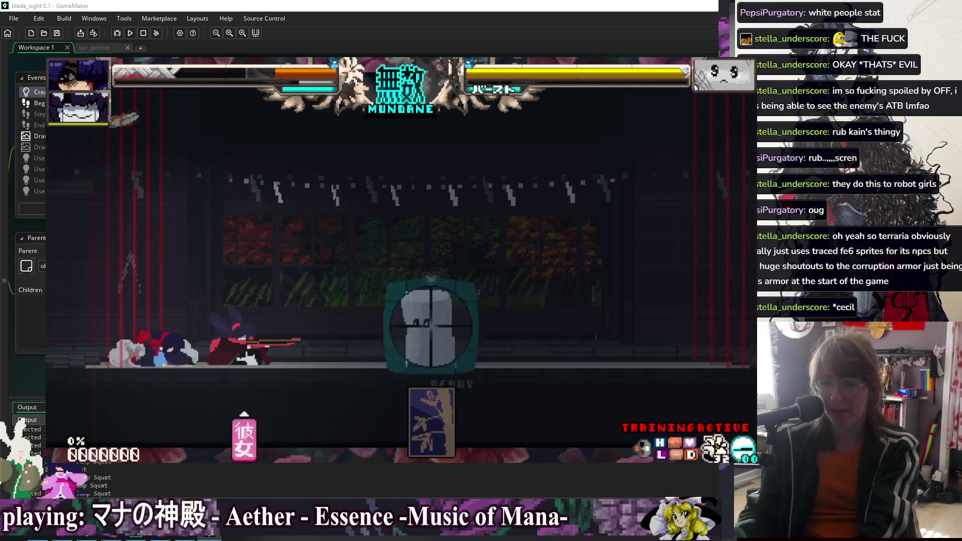
{"action": "key", "text": "Up"}
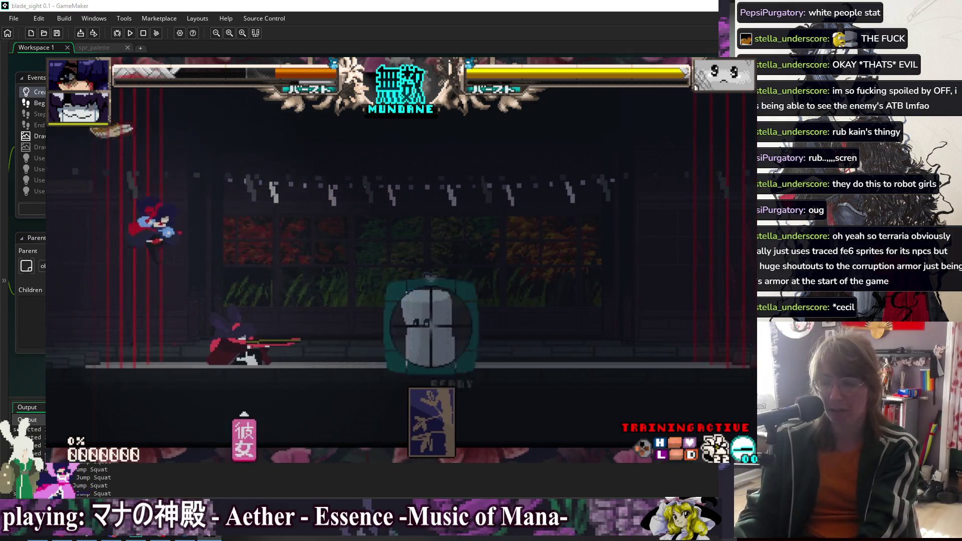
{"action": "key", "text": "Up"}
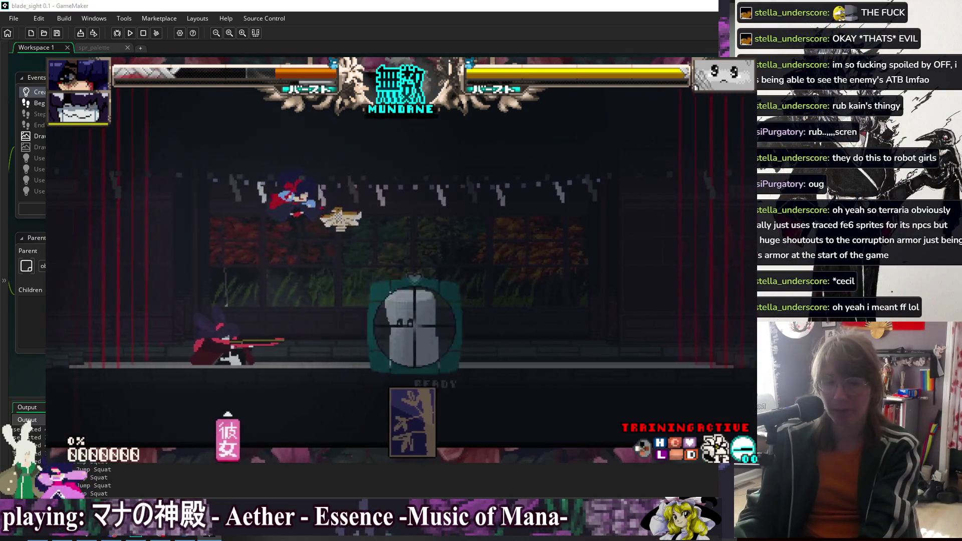
{"action": "key", "text": "Left"}
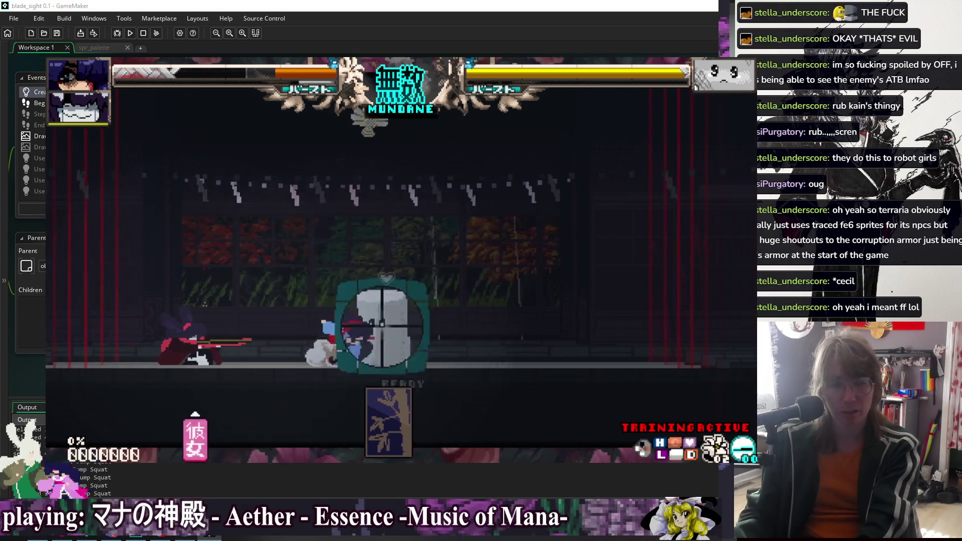
{"action": "key", "text": "Right"}
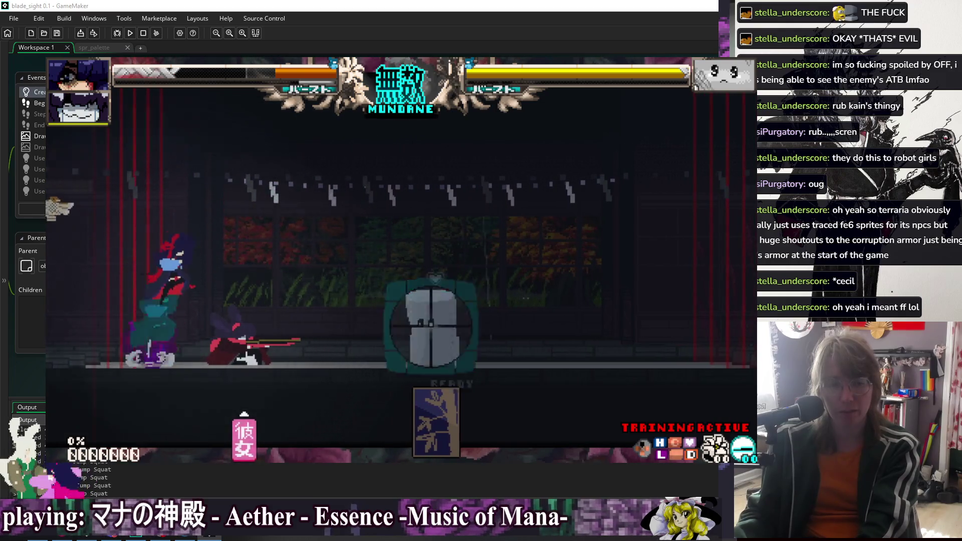
{"action": "key", "text": "z"}
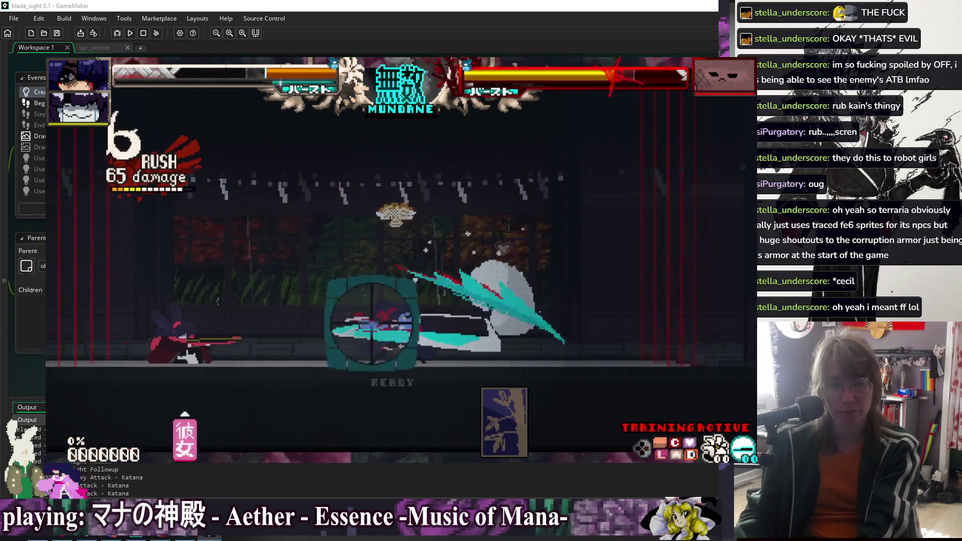
{"action": "key", "text": "x"}
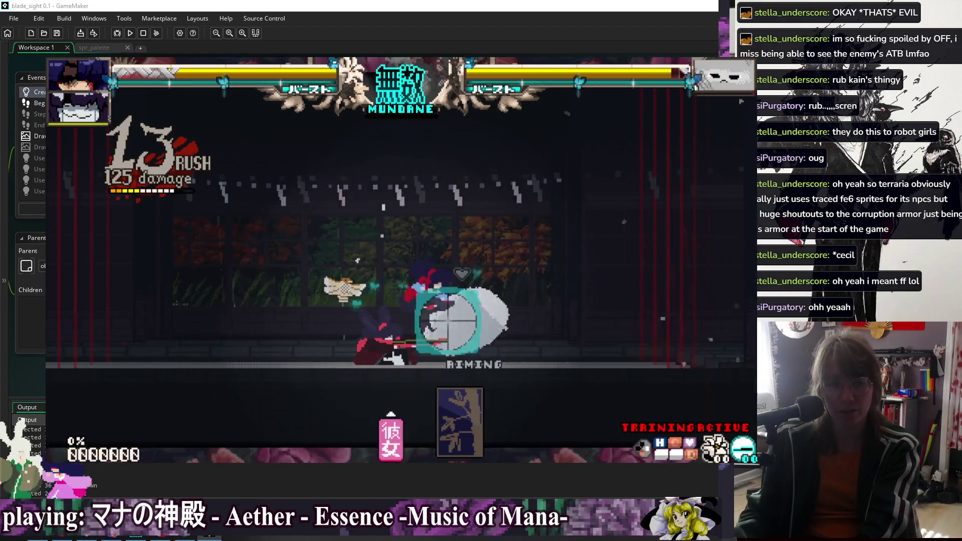
{"action": "key", "text": "z"}
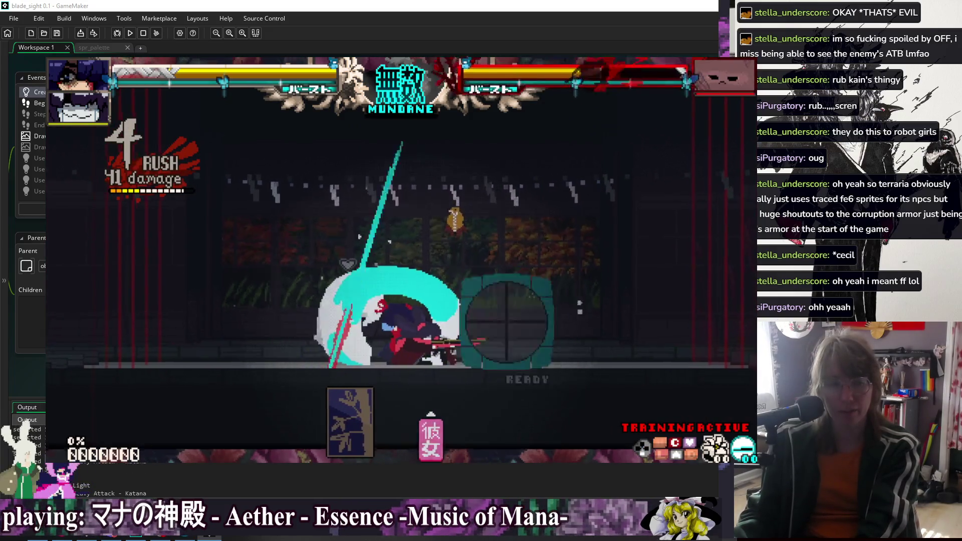
- Browse the rival spirit grid from the pause menu, keep Sandbag, and resume training
{"action": "key", "text": "Escape"}
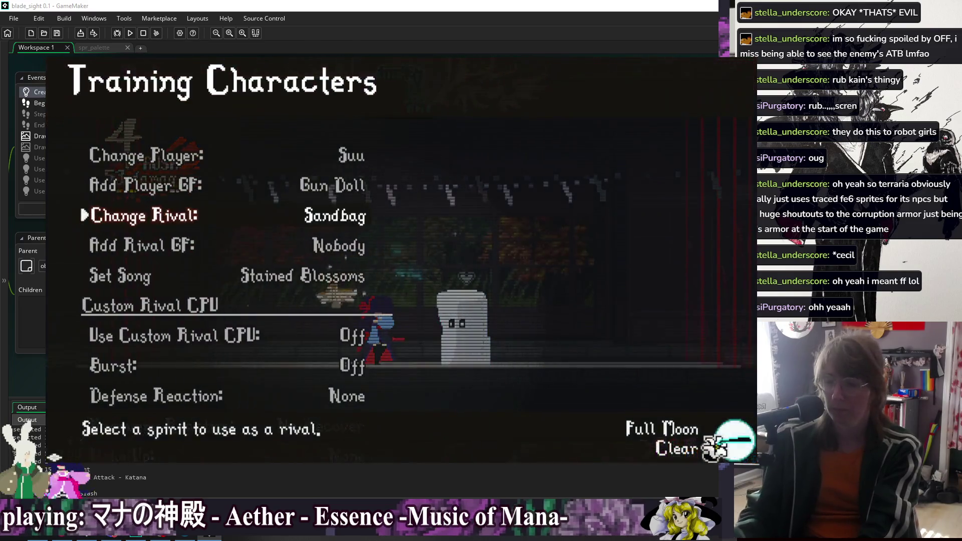
{"action": "key", "text": "z"}
{"action": "key", "text": "Down"}
{"action": "key", "text": "Right"}
{"action": "key", "text": "Escape"}
{"action": "key", "text": "z"}
{"action": "key", "text": "Down"}
{"action": "key", "text": "Down"}
{"action": "key", "text": "Right"}
{"action": "key", "text": "Right"}
{"action": "key", "text": "Down"}
{"action": "key", "text": "Left"}
{"action": "key", "text": "Down"}
{"action": "key", "text": "z"}
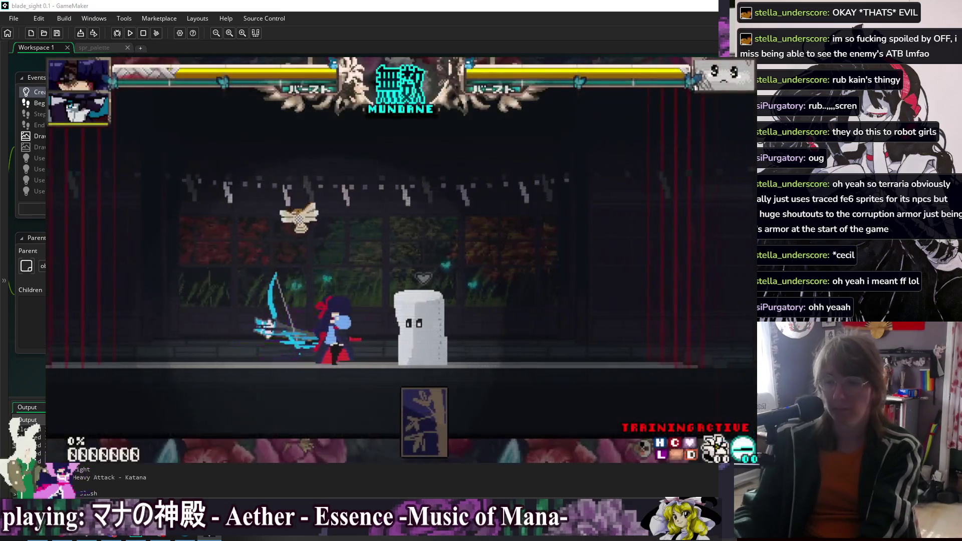
- Attack Sandbag with a light-heavy katana combo and a low dash, then reset the round
{"action": "key", "text": "z"}
{"action": "key", "text": "z"}
{"action": "key", "text": "x"}
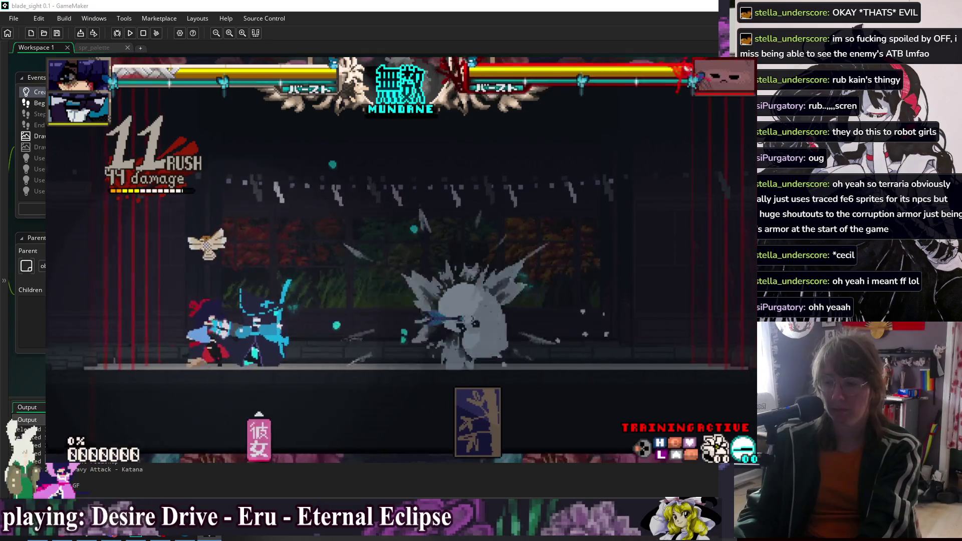
{"action": "key", "text": "z"}
{"action": "key", "text": "z"}
{"action": "key", "text": "z"}
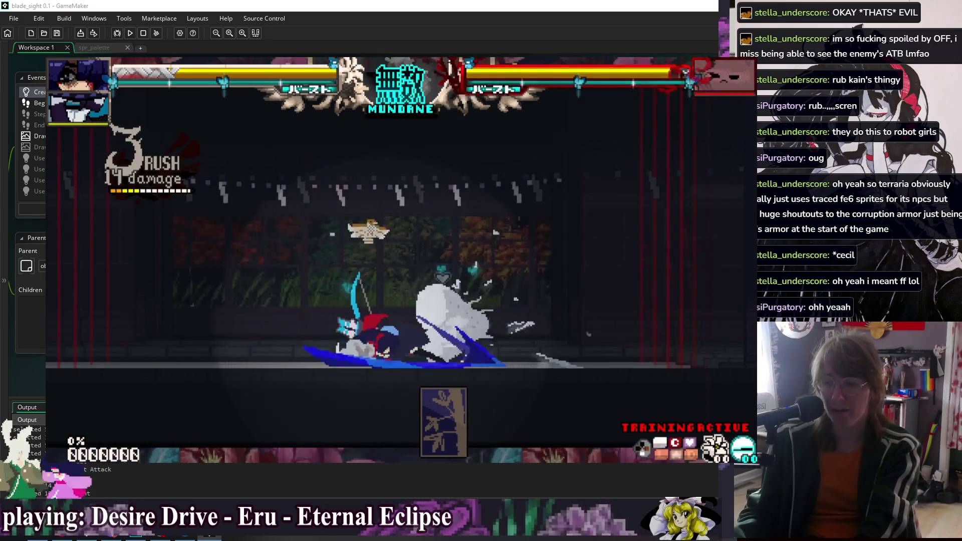
{"action": "key", "text": "z"}
{"action": "key", "text": "z"}
{"action": "key", "text": "z"}
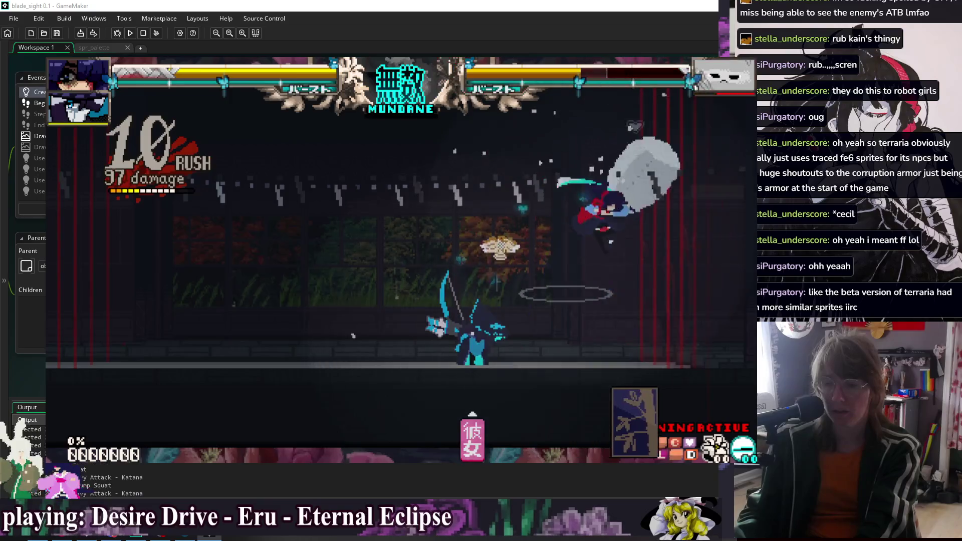
{"action": "key", "text": "shift"}
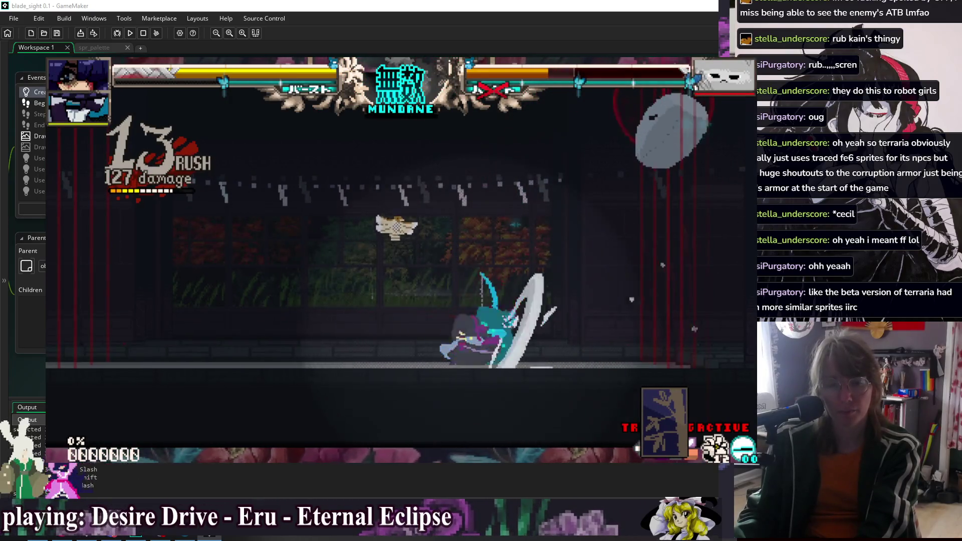
{"action": "key", "text": "r"}
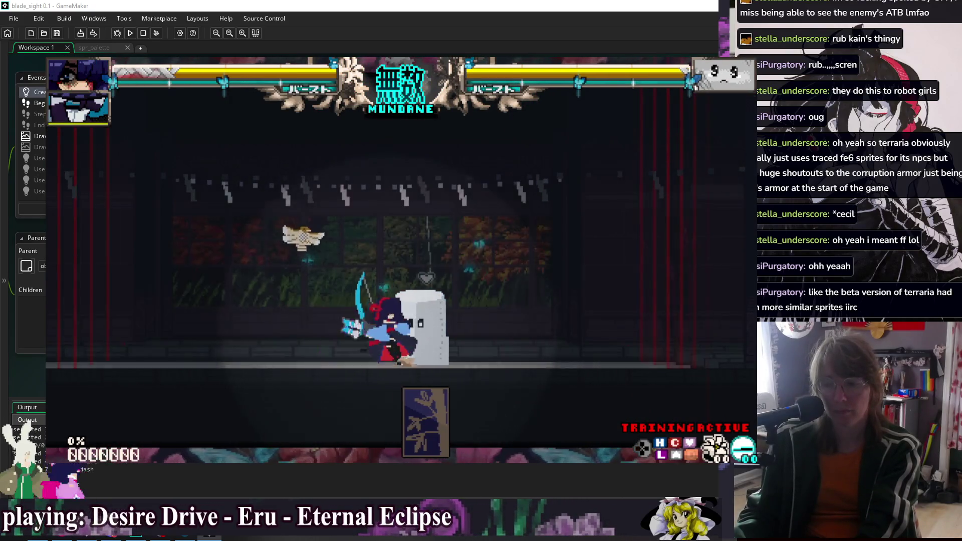
- Run two more dash combos with katana attacks on Sandbag, resetting after each
{"action": "key", "text": "z"}
{"action": "key", "text": "z"}
{"action": "key", "text": "z"}
{"action": "key", "text": "shift"}
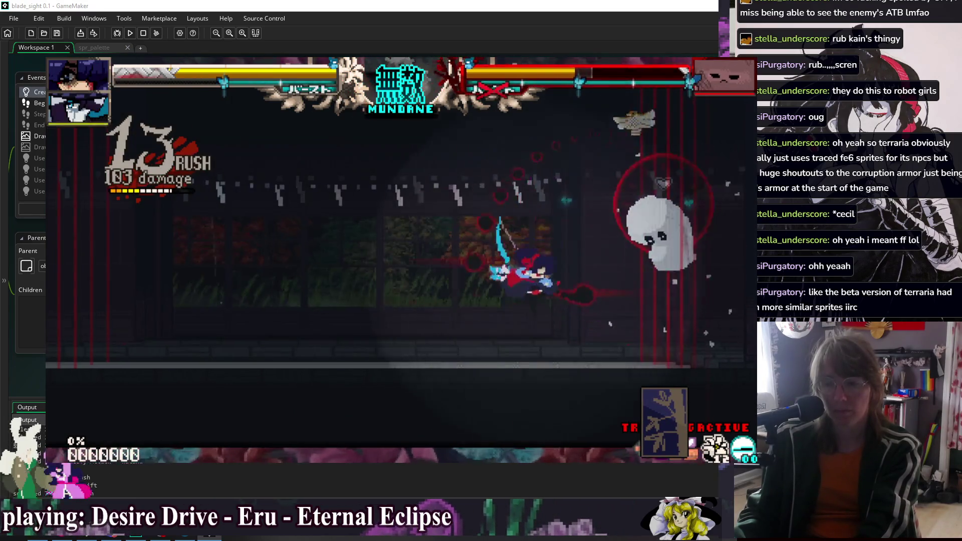
{"action": "key", "text": "z"}
{"action": "key", "text": "z"}
{"action": "key", "text": "z"}
{"action": "key", "text": "z"}
{"action": "key", "text": "r"}
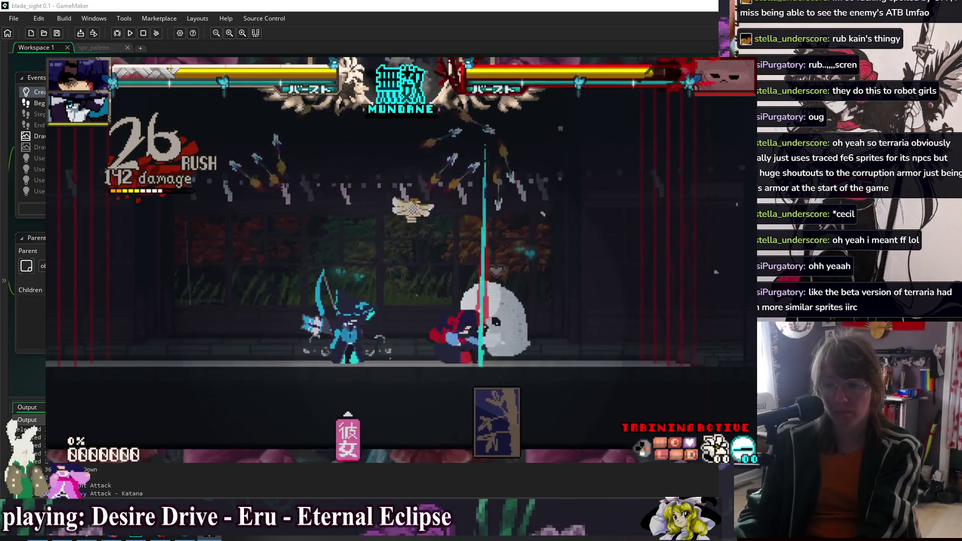
{"action": "key", "text": "z"}
{"action": "key", "text": "z"}
{"action": "key", "text": "x"}
{"action": "key", "text": "shift"}
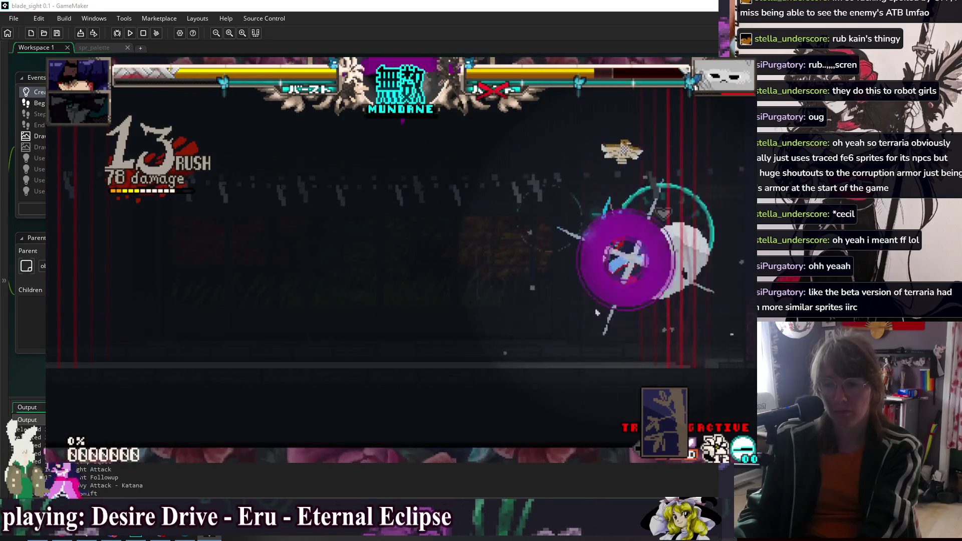
{"action": "key", "text": "z"}
- String crouching katana heavy combos on Sandbag up to 20 hits, resetting between attempts
{"action": "key", "text": "z"}
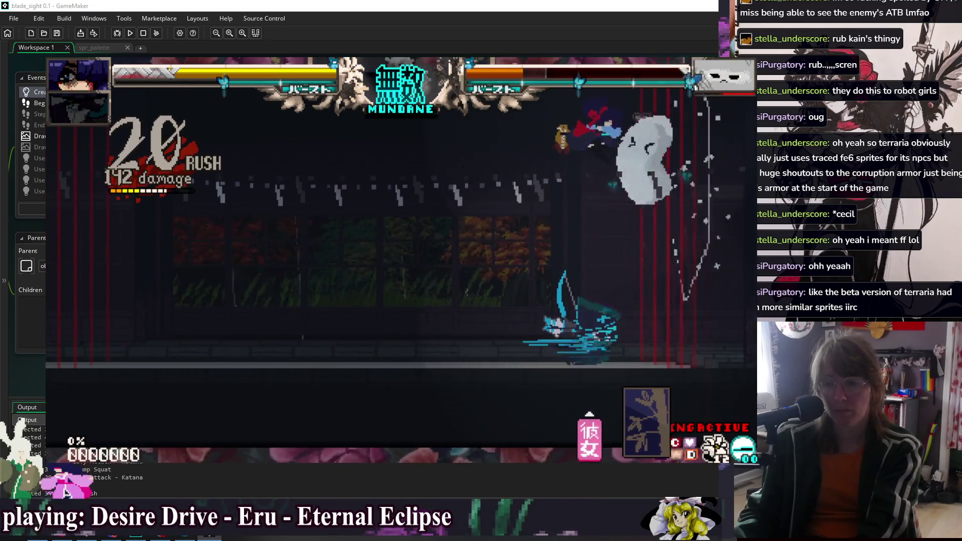
{"action": "key", "text": "r"}
{"action": "key", "text": "Down"}
{"action": "key", "text": "z"}
{"action": "key", "text": "x"}
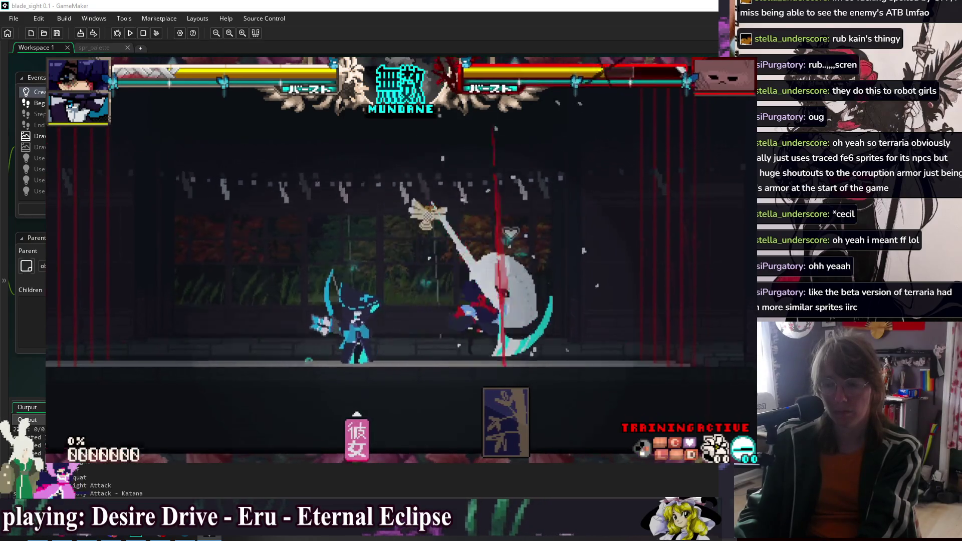
{"action": "key", "text": "x"}
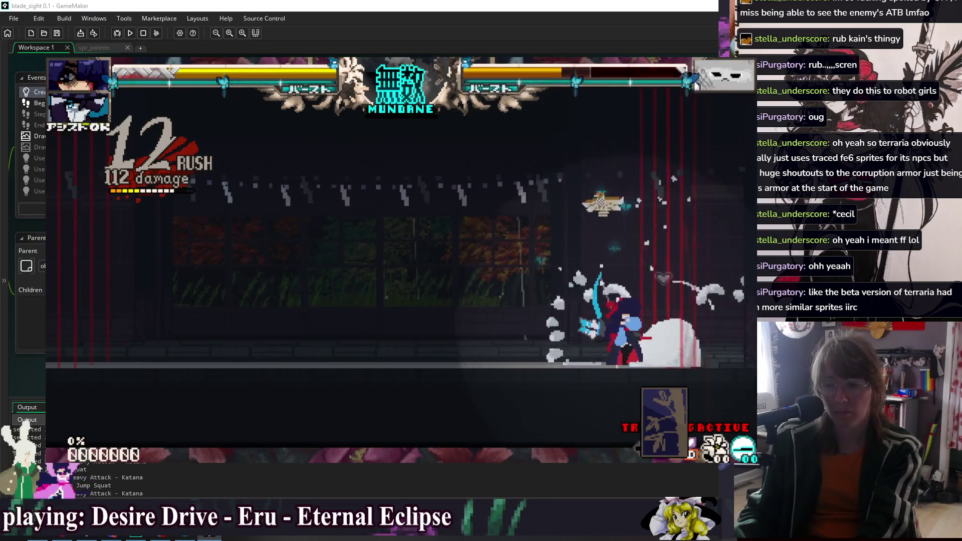
{"action": "key", "text": "r"}
{"action": "key", "text": "Down"}
{"action": "key", "text": "x"}
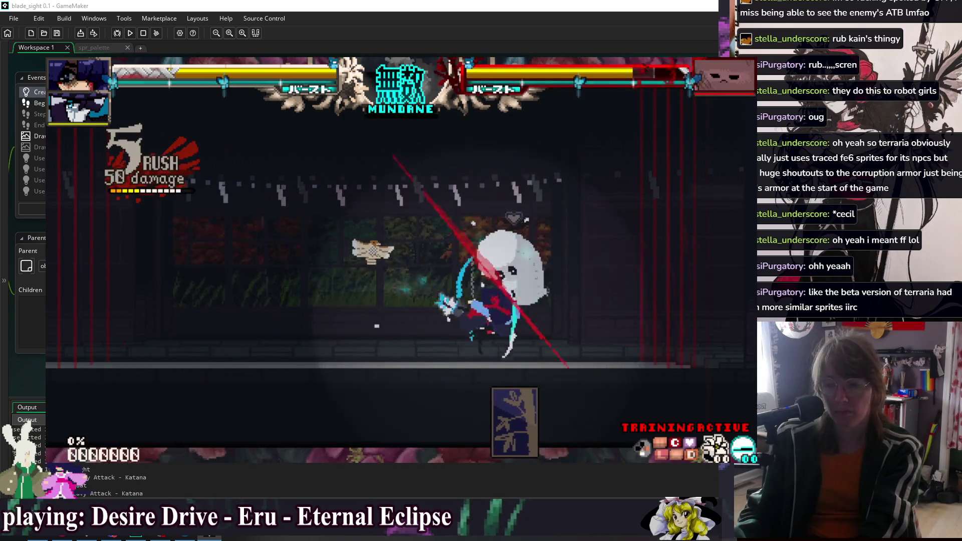
{"action": "key", "text": "x"}
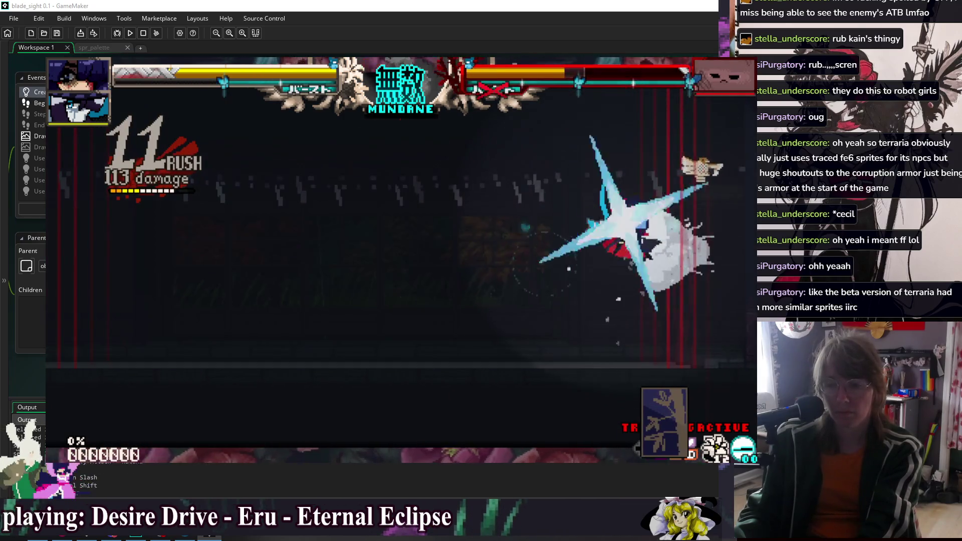
{"action": "key", "text": "shift"}
{"action": "key", "text": "r"}
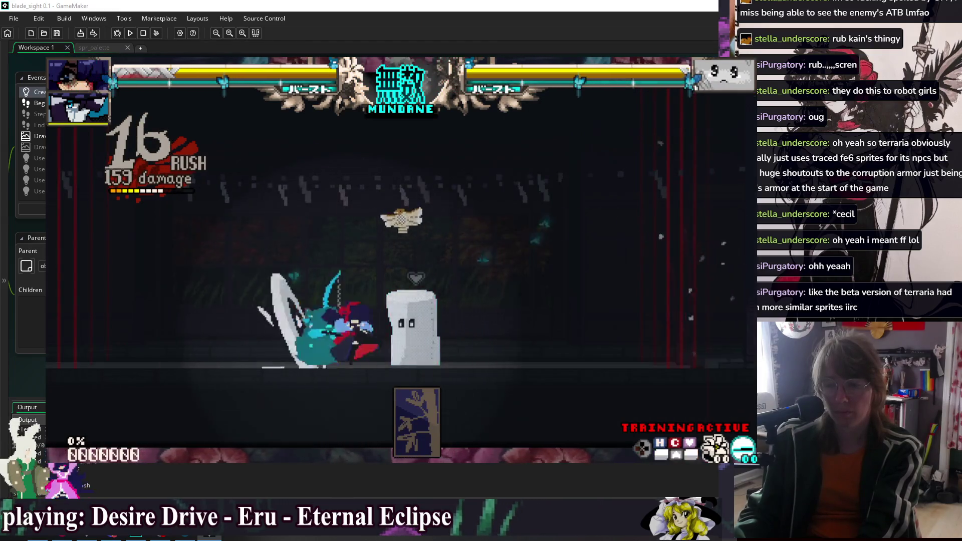
- Chain dash-slashes and katana heavy attacks into a 15-hit combo on Sandbag
{"action": "key", "text": "x"}
{"action": "key", "text": "x"}
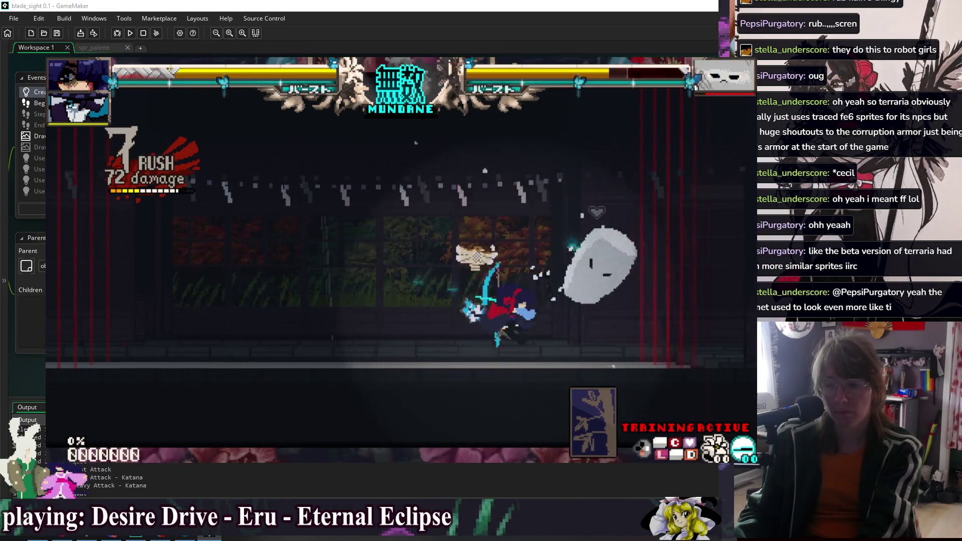
{"action": "key", "text": "x"}
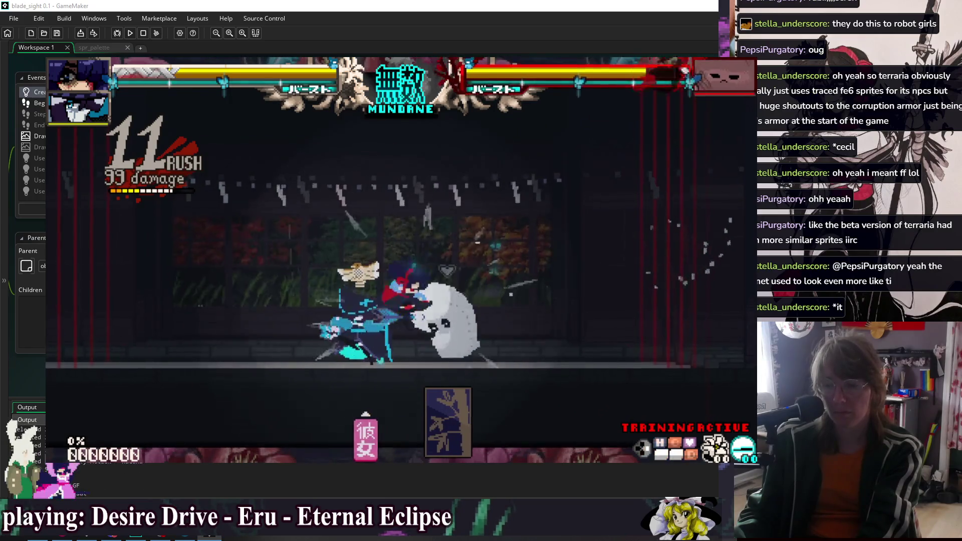
{"action": "key", "text": "x"}
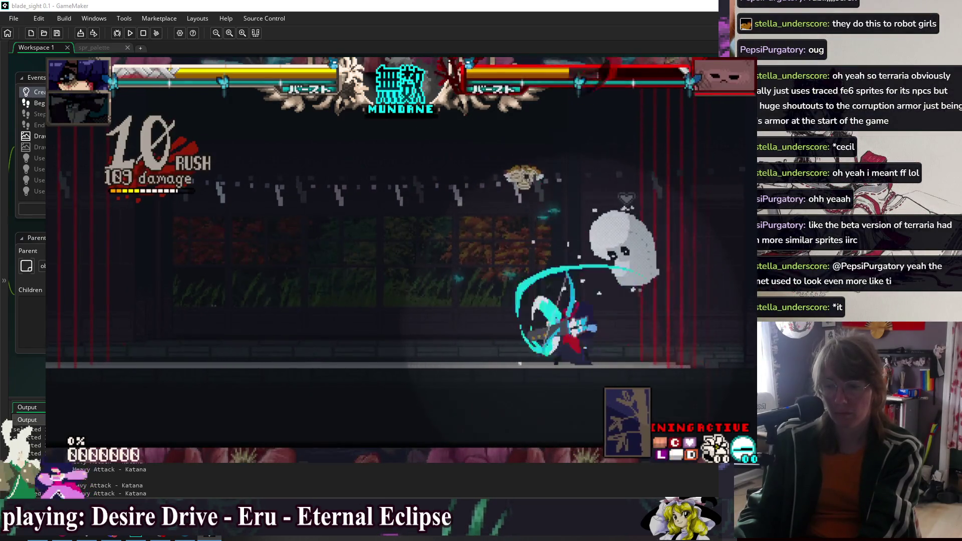
{"action": "key", "text": "Down"}
{"action": "key", "text": "shift"}
{"action": "key", "text": "x"}
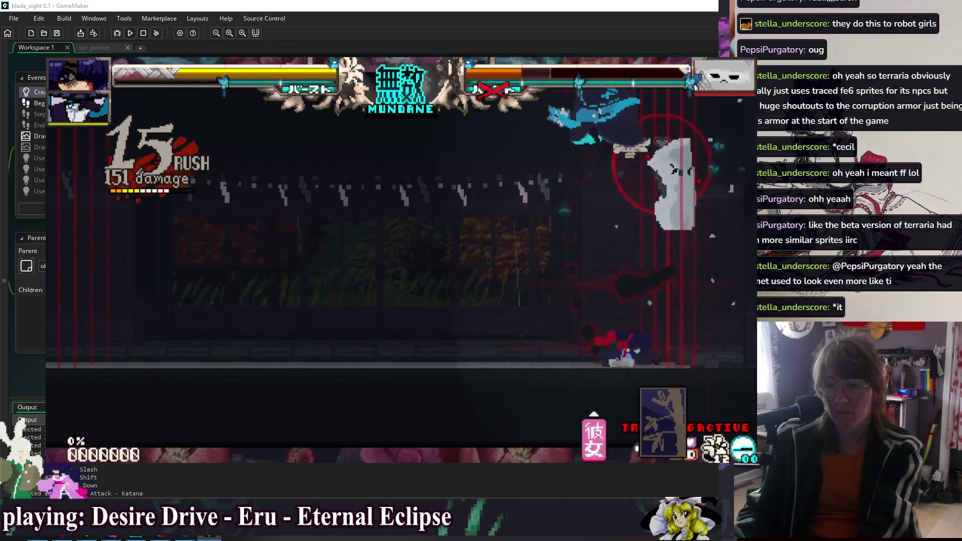
- Extend an aerial katana combo to 17 hits, then bring up the partner selection grid
{"action": "key", "text": "x"}
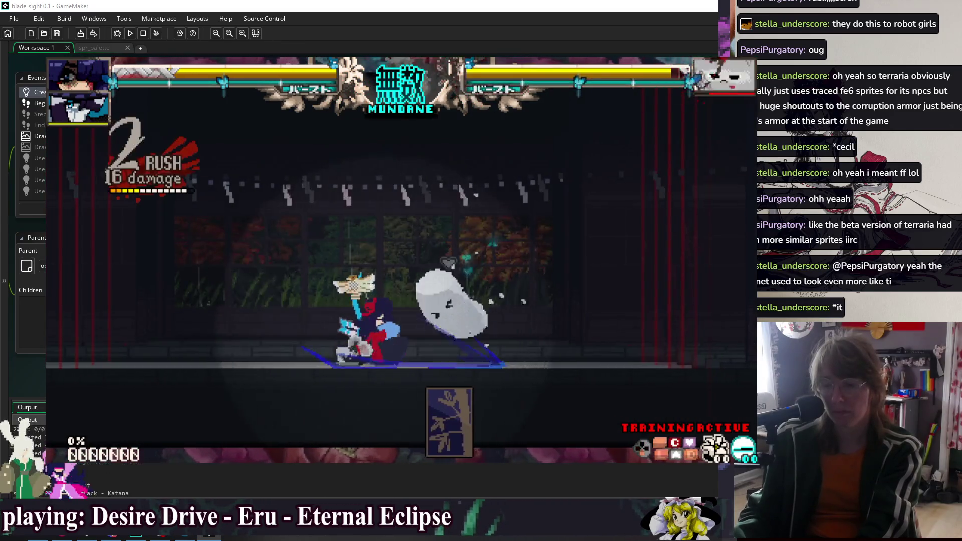
{"action": "key", "text": "x"}
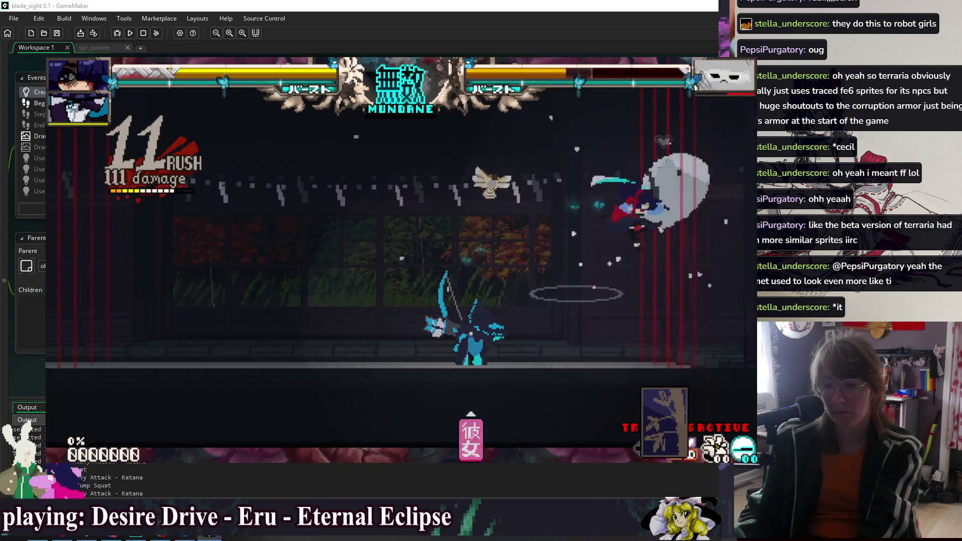
{"action": "key", "text": "x"}
{"action": "key", "text": "x"}
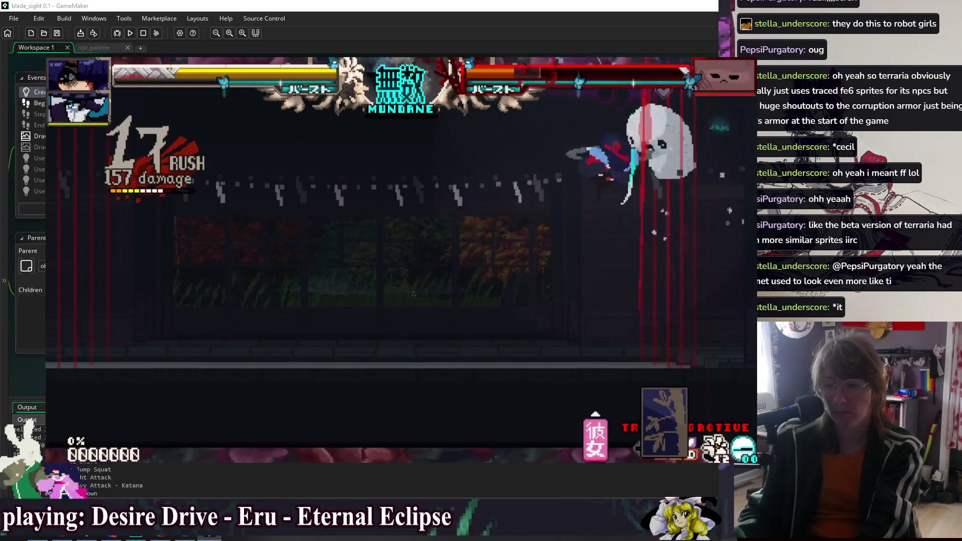
{"action": "key", "text": "x"}
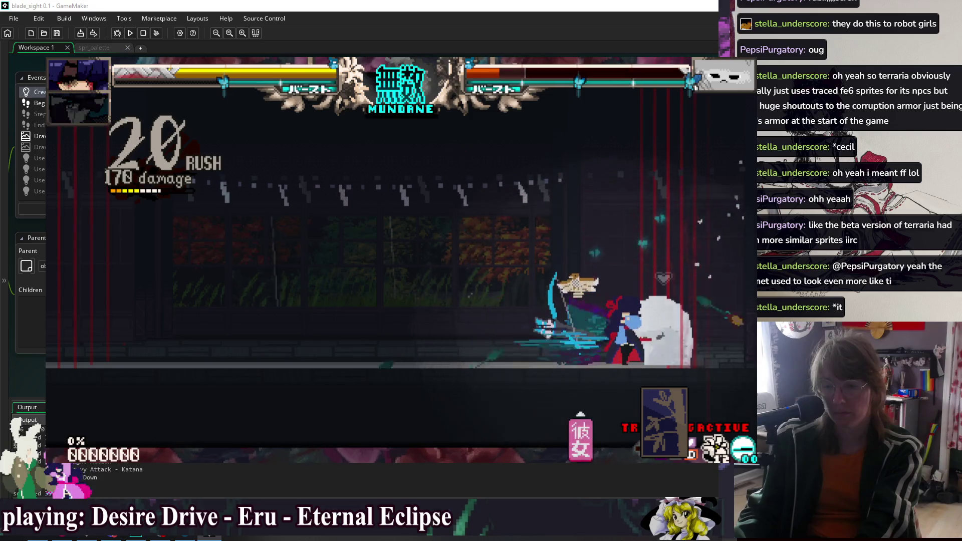
{"action": "key", "text": "Escape"}
{"action": "key", "text": "Return"}
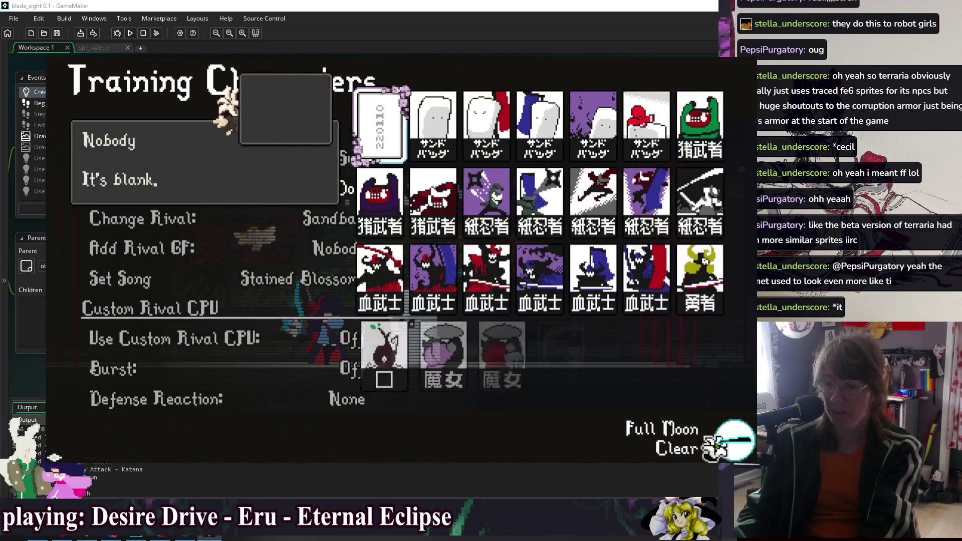
- Choose a training partner, call it in, and land light and heavy katana hits
{"action": "key", "text": "Down"}
{"action": "key", "text": "Down"}
{"action": "key", "text": "Down"}
{"action": "key", "text": "Escape"}
{"action": "key", "text": "Down"}
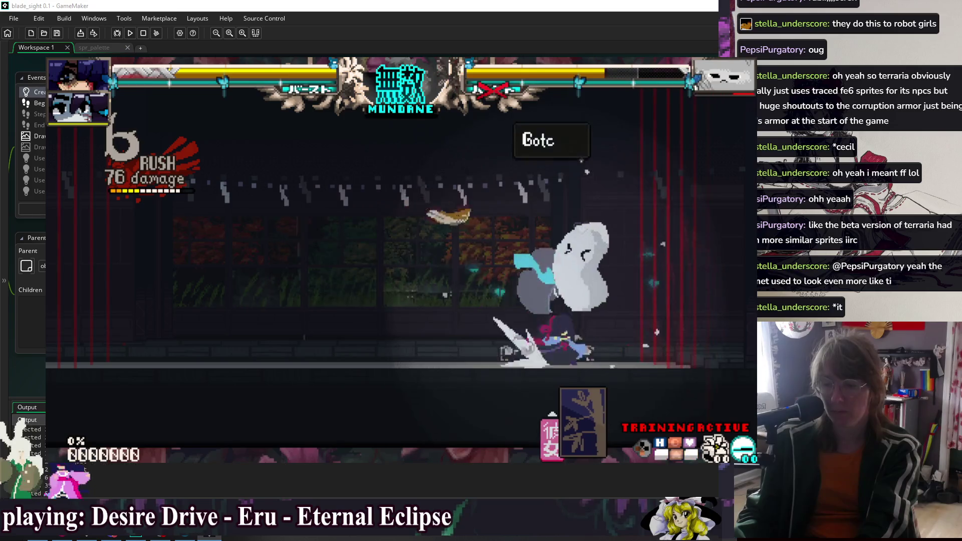
{"action": "key", "text": "z"}
{"action": "key", "text": "x"}
{"action": "key", "text": "x"}
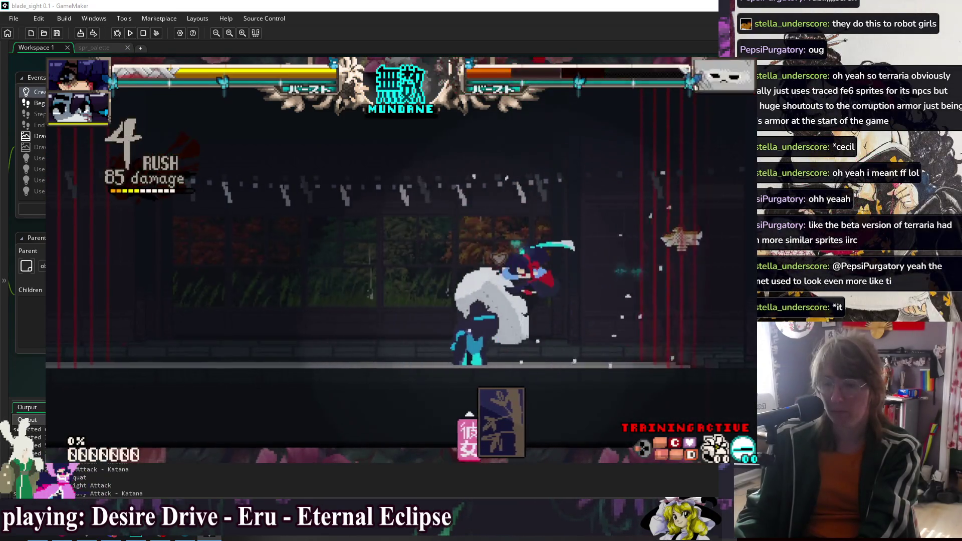
{"action": "key", "text": "z"}
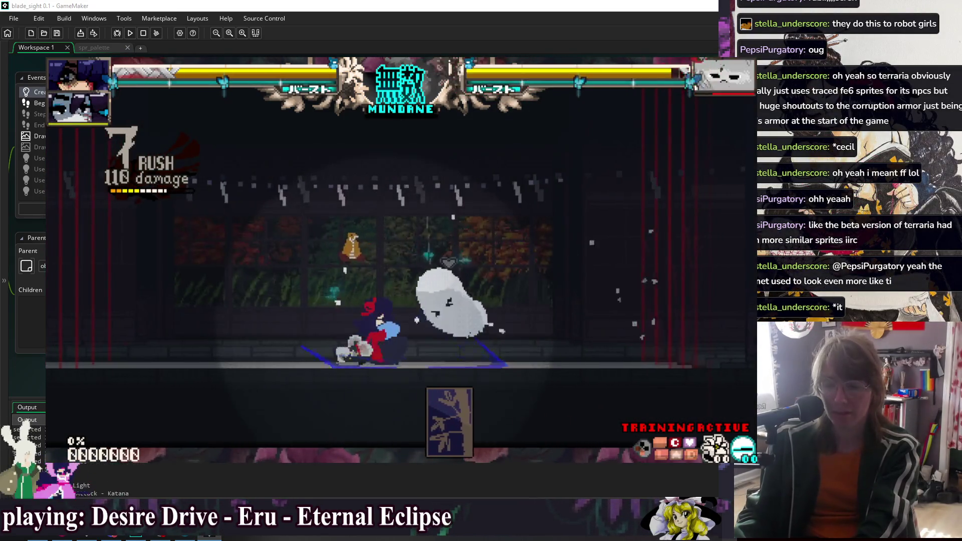
- Extend a dash combo to 13 hits and break the dummy with a super and heavy follow-up
{"action": "key", "text": "z"}
{"action": "key", "text": "x"}
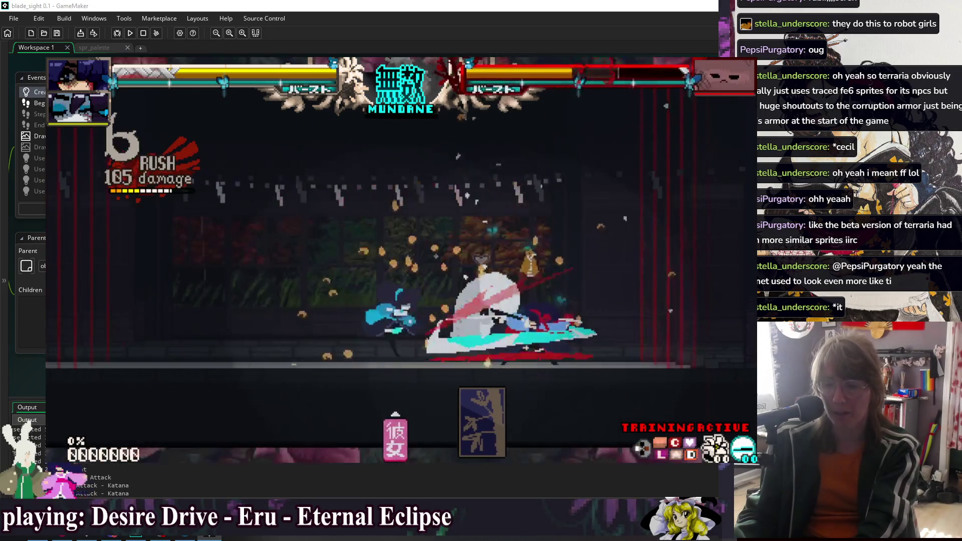
{"action": "key", "text": "z"}
{"action": "key", "text": "x"}
{"action": "key", "text": "Up"}
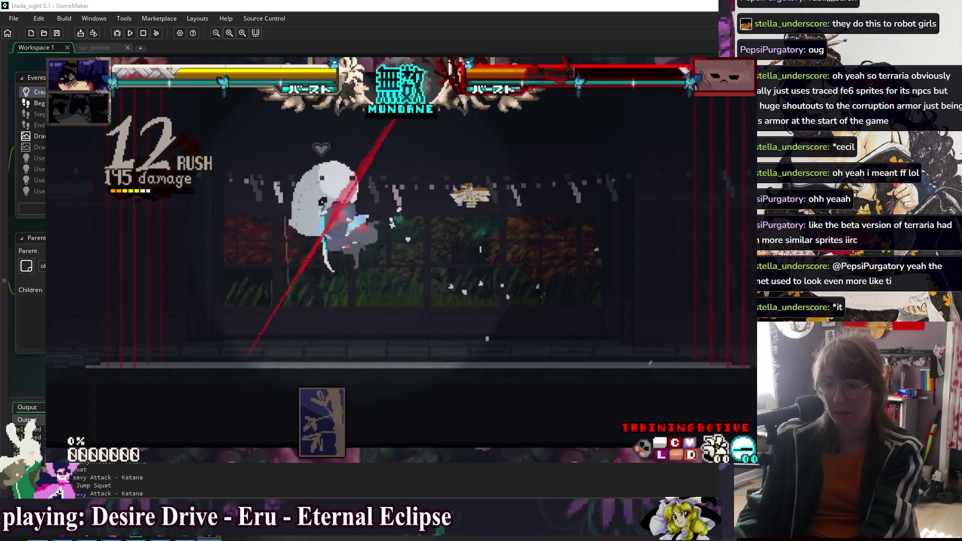
{"action": "key", "text": "shift+x"}
{"action": "key", "text": "z"}
{"action": "key", "text": "z"}
{"action": "key", "text": "x"}
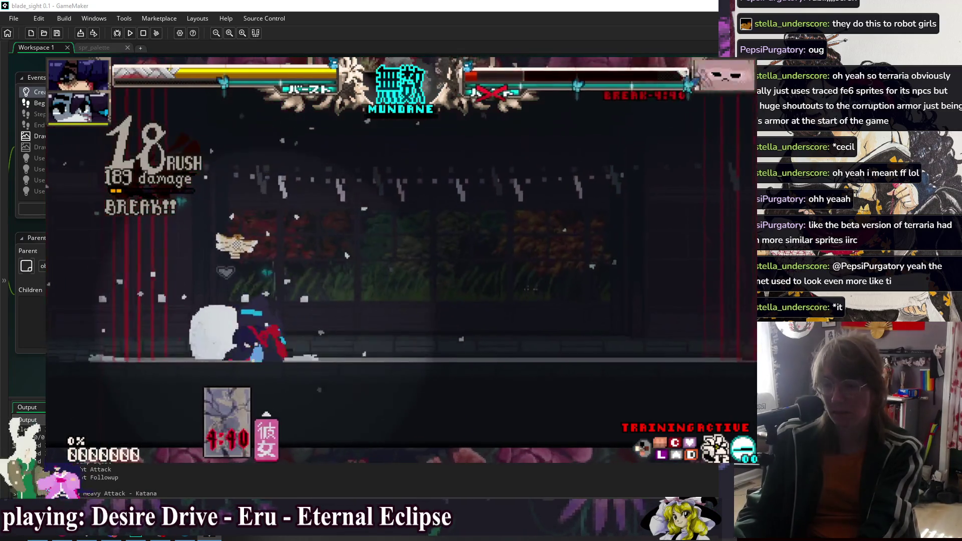
- Chain heavy attacks, a large slash and crouch strikes into an airborne combo on the dummy
{"action": "key", "text": "z"}
{"action": "key", "text": "x"}
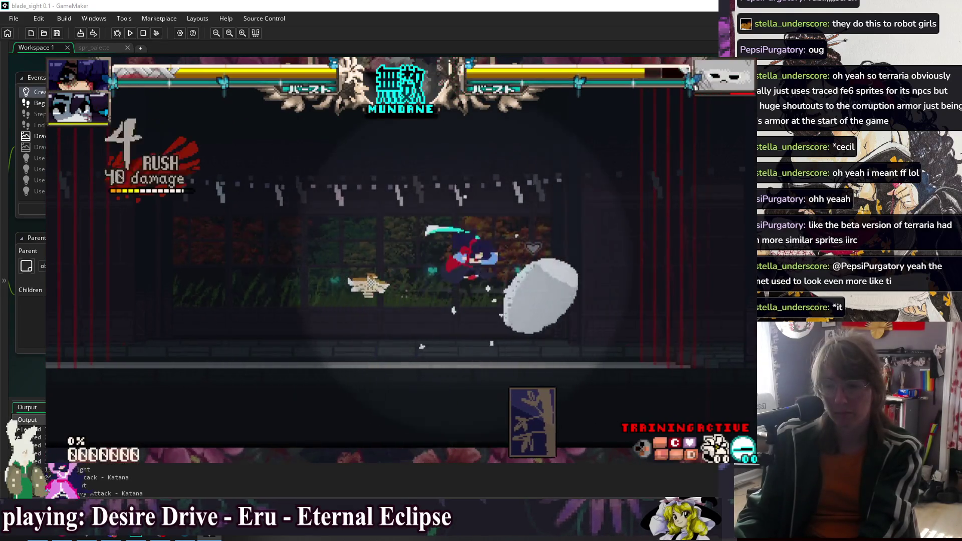
{"action": "key", "text": "x"}
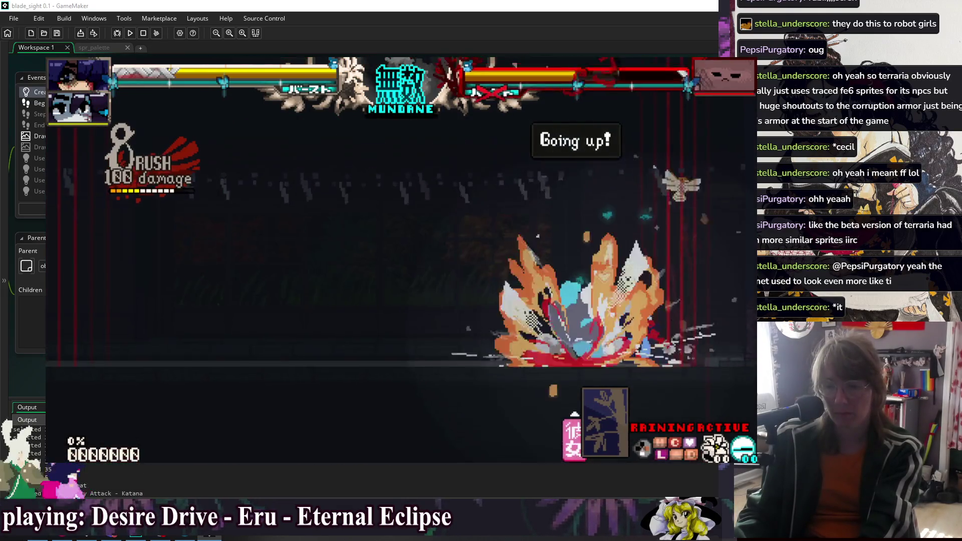
{"action": "key", "text": "c"}
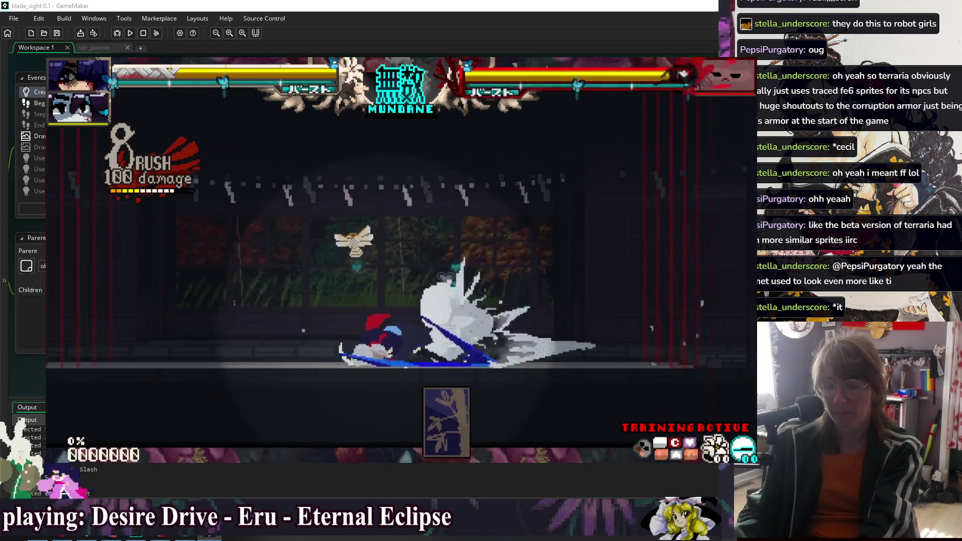
{"action": "key", "text": "x"}
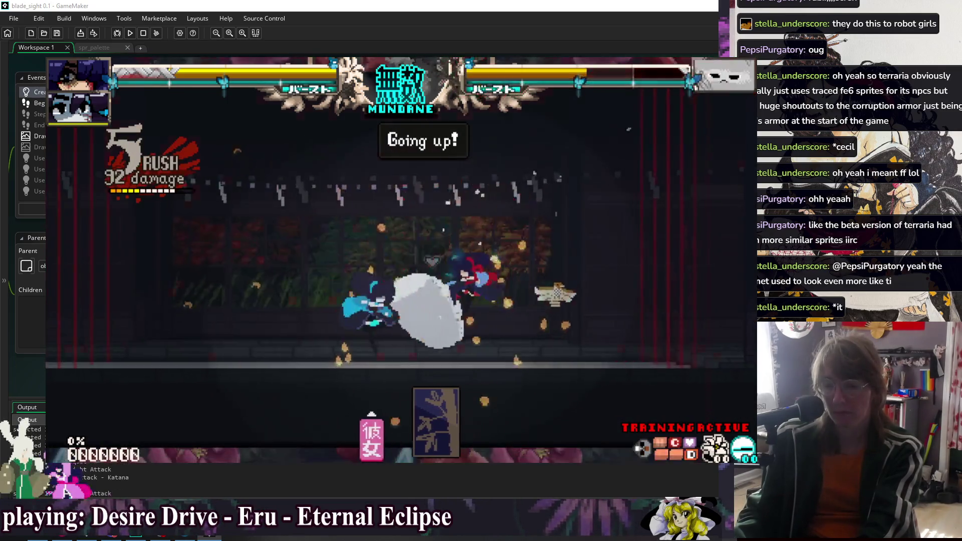
{"action": "key", "text": "Down"}
{"action": "key", "text": "x"}
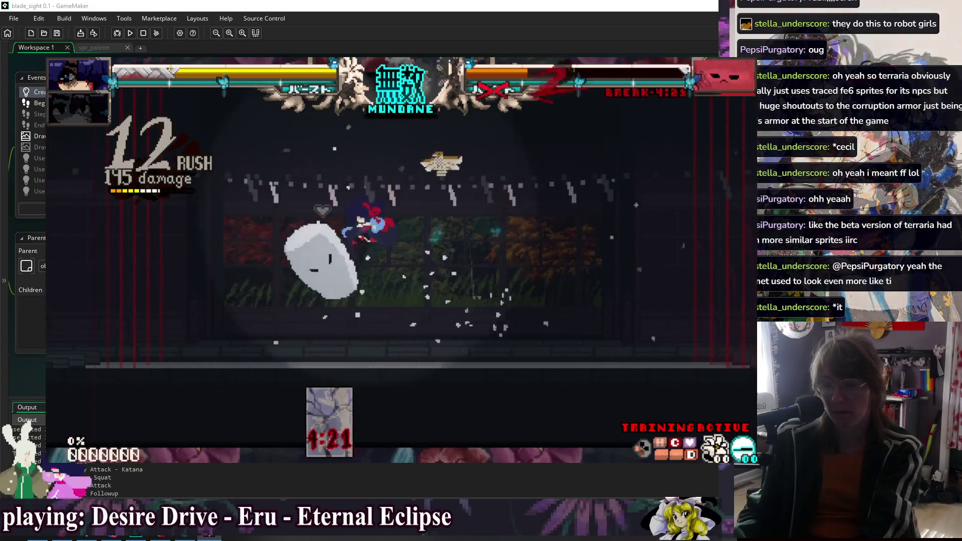
{"action": "key", "text": "x"}
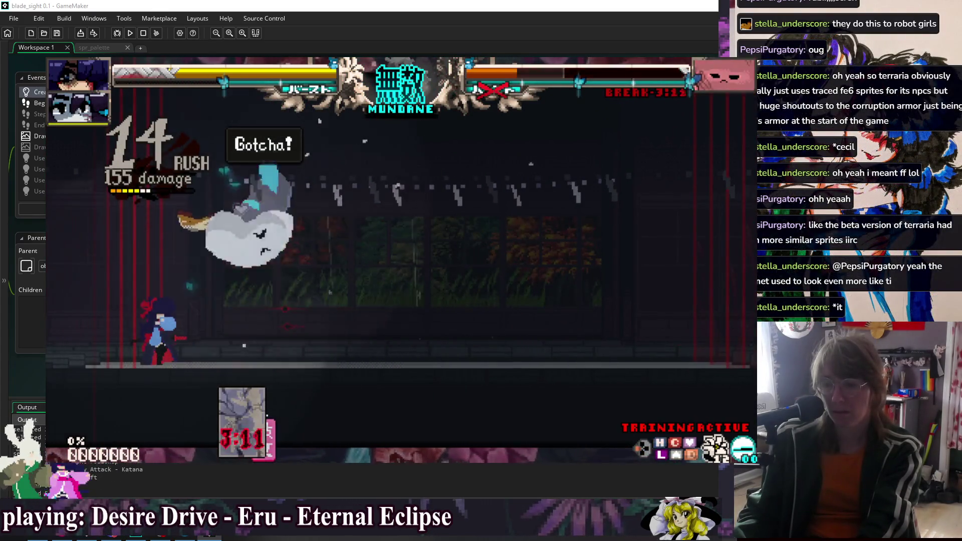
{"action": "key", "text": "x"}
{"action": "key", "text": "x"}
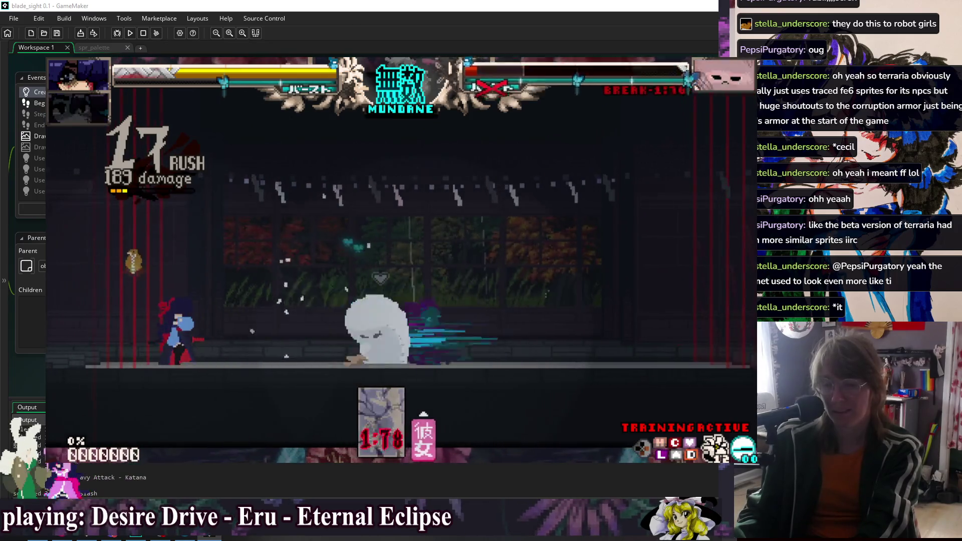
- Dash in and strike the dummy with katana, heavy and aerial slashes
{"action": "key", "text": "x"}
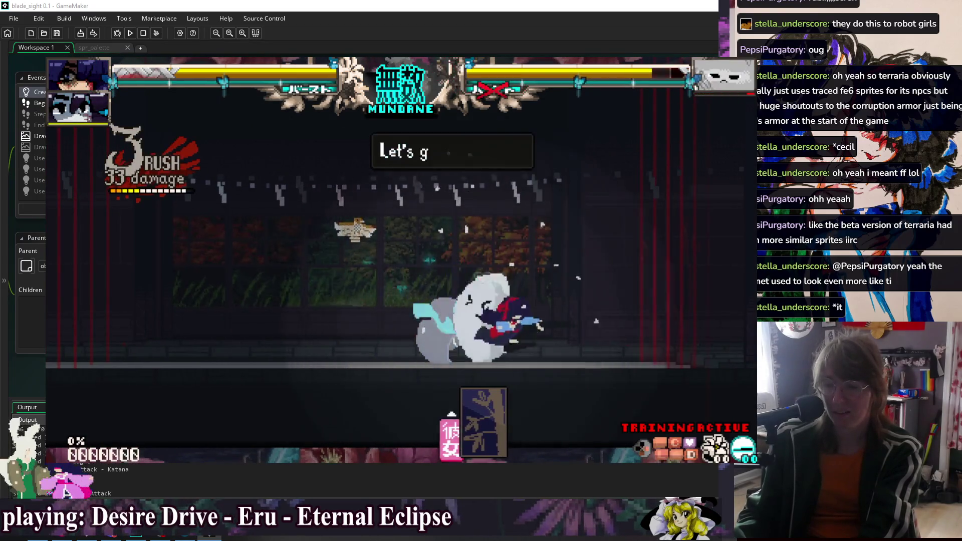
{"action": "key", "text": "x"}
{"action": "key", "text": "x"}
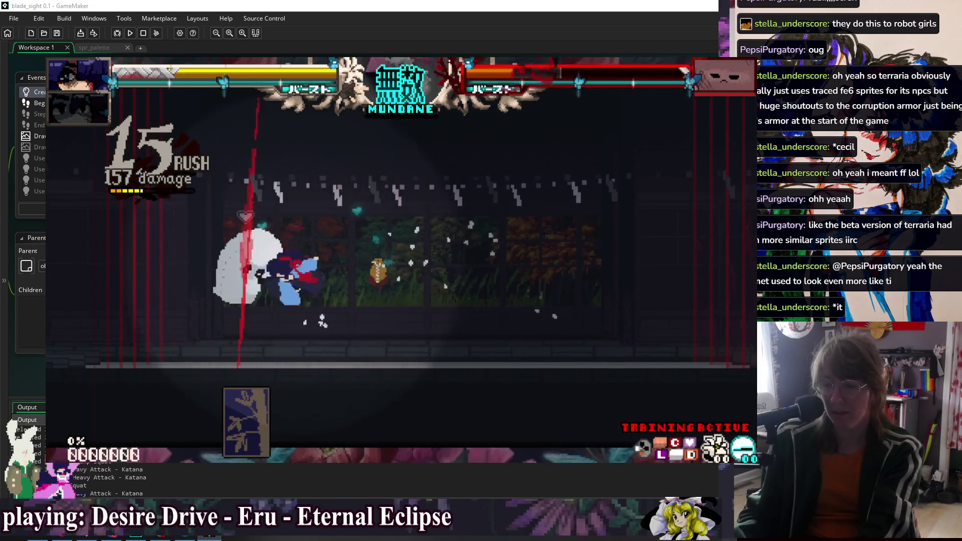
{"action": "key", "text": "x"}
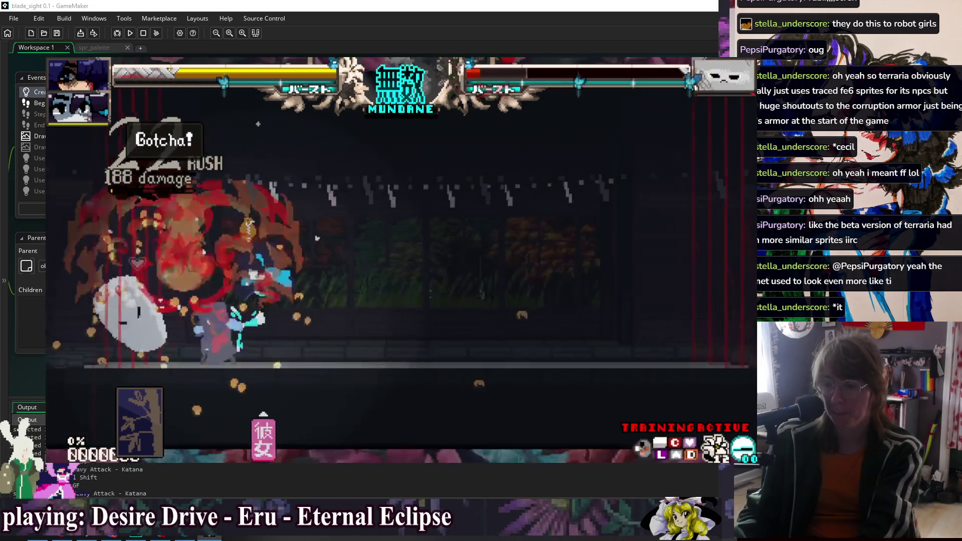
{"action": "key", "text": "x"}
{"action": "key", "text": "x"}
{"action": "key", "text": "x"}
{"action": "key", "text": "x"}
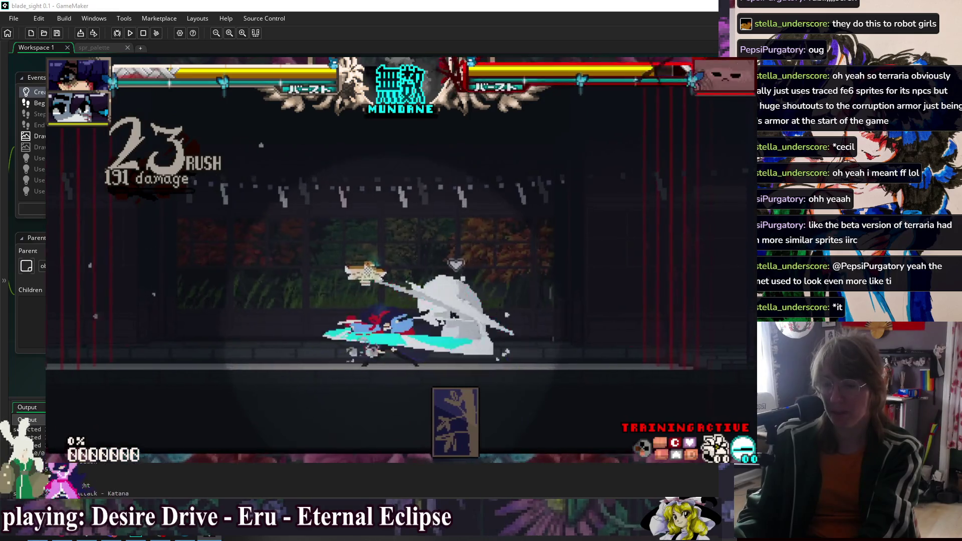
{"action": "key", "text": "c"}
{"action": "key", "text": "c"}
{"action": "key", "text": "Up"}
{"action": "key", "text": "c"}
{"action": "key", "text": "c"}
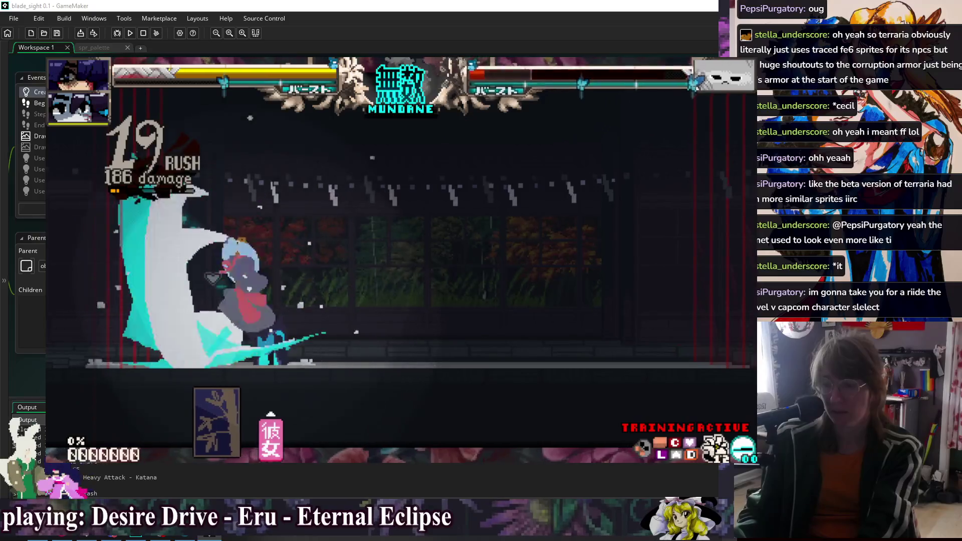
{"action": "key", "text": "c"}
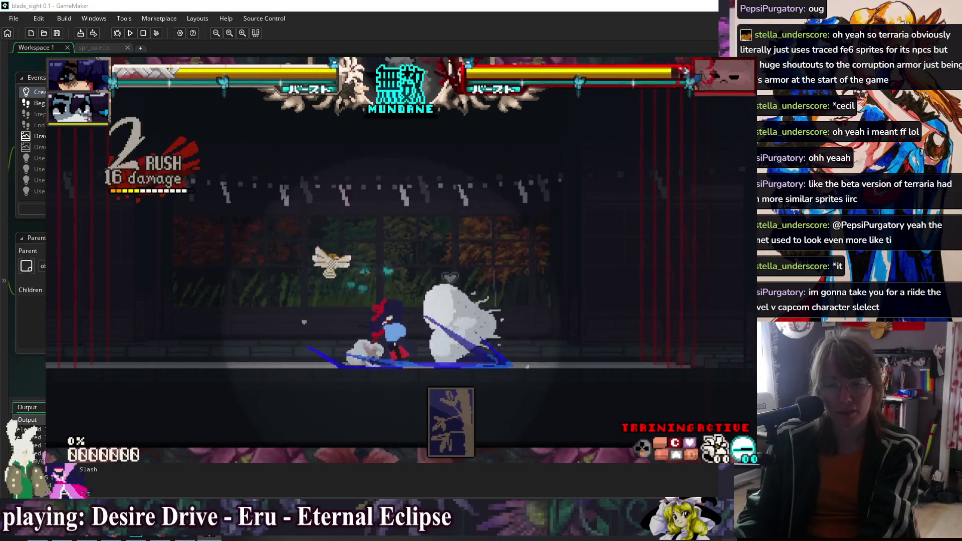
- Finish with heavy slashes and a squat-light-heavy string for an 18-hit knockout, then close the game
{"action": "key", "text": "d"}
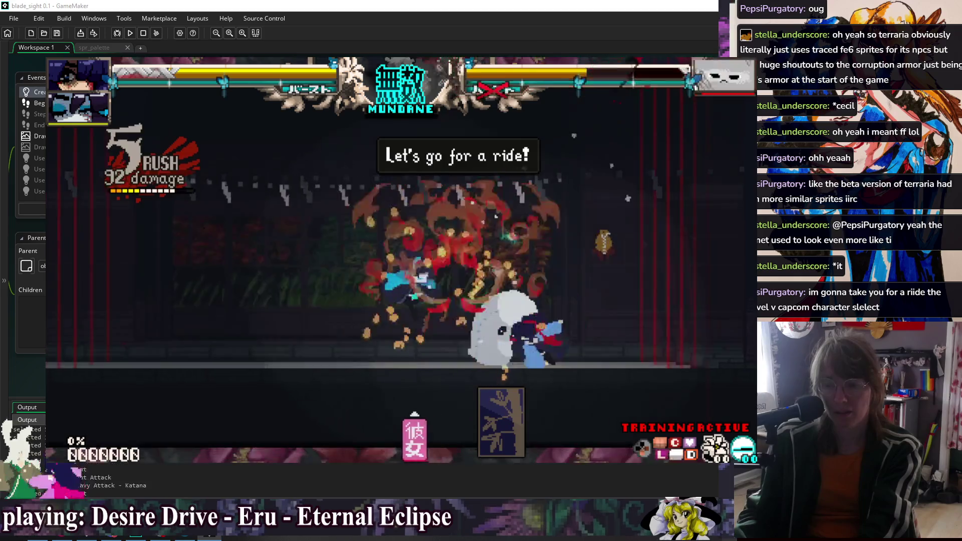
{"action": "key", "text": "d"}
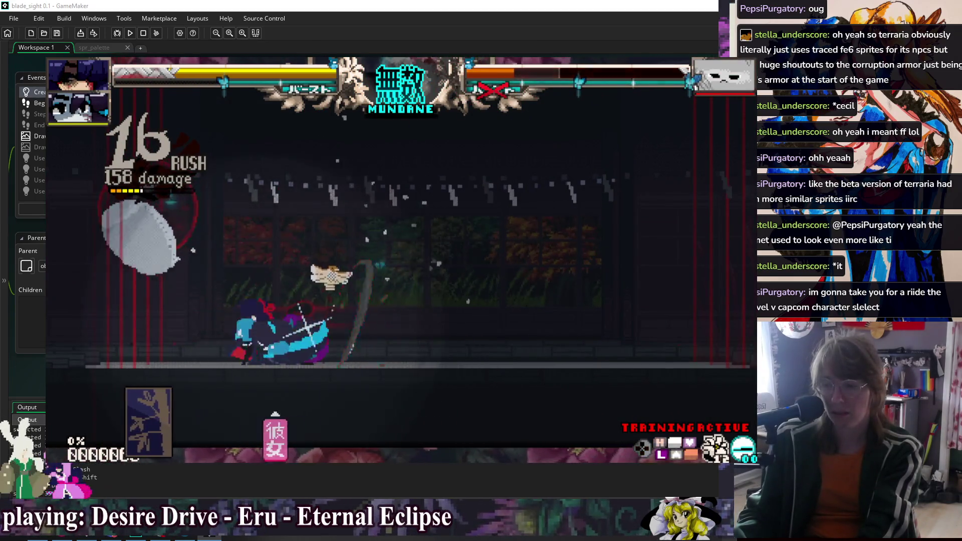
{"action": "key", "text": "d"}
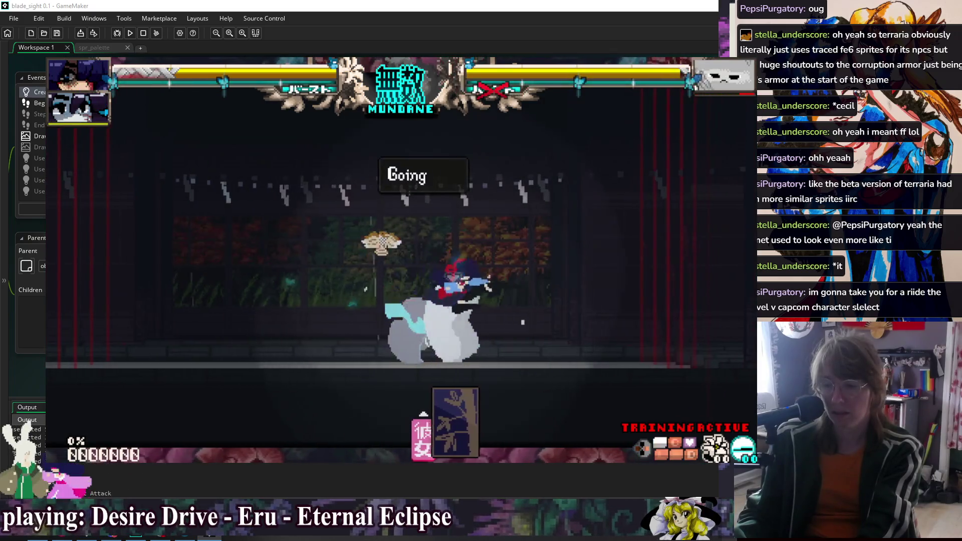
{"action": "key", "text": "Down"}
{"action": "key", "text": "d"}
{"action": "key", "text": "d"}
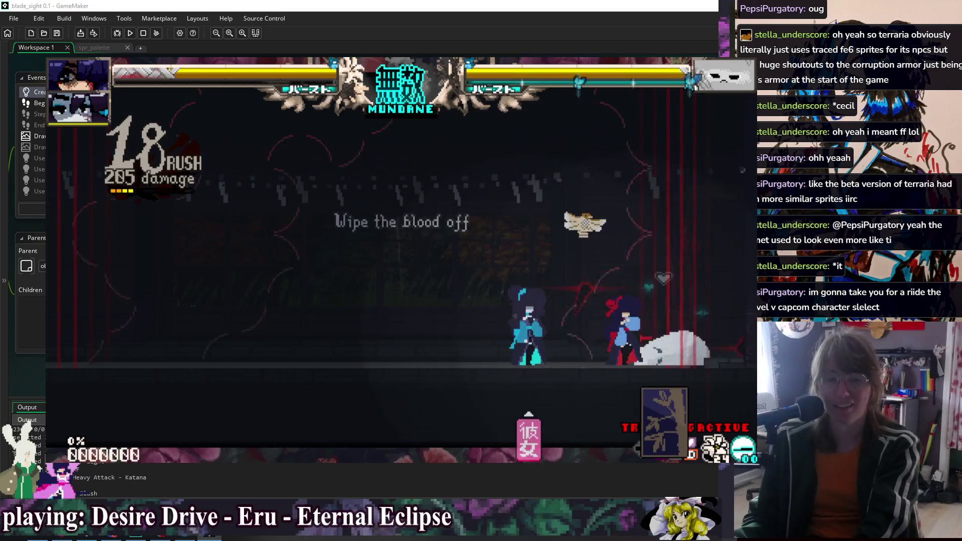
{"action": "key", "text": "Escape"}
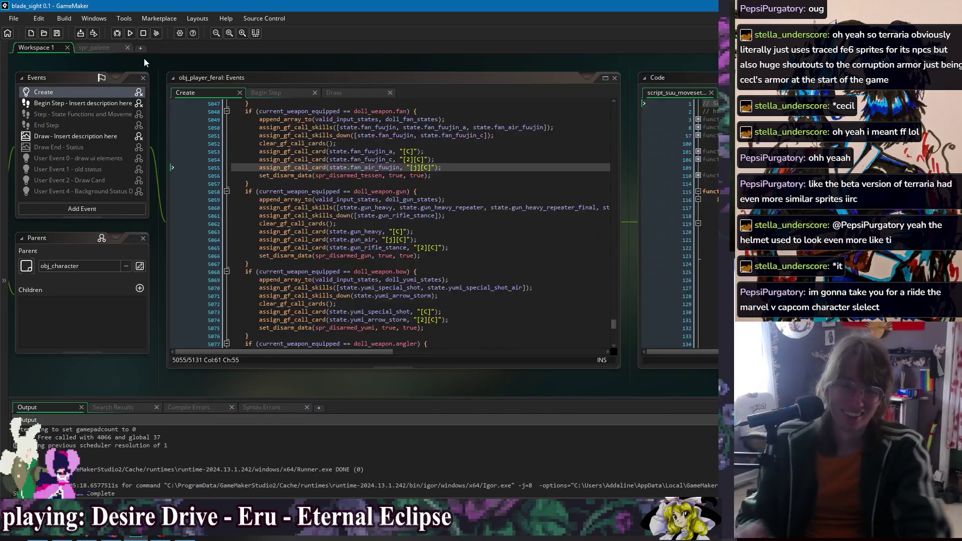
- Rebuild and relaunch the blade_sight project with the Run button
{"action": "left_click", "coordinate": [131, 33]}
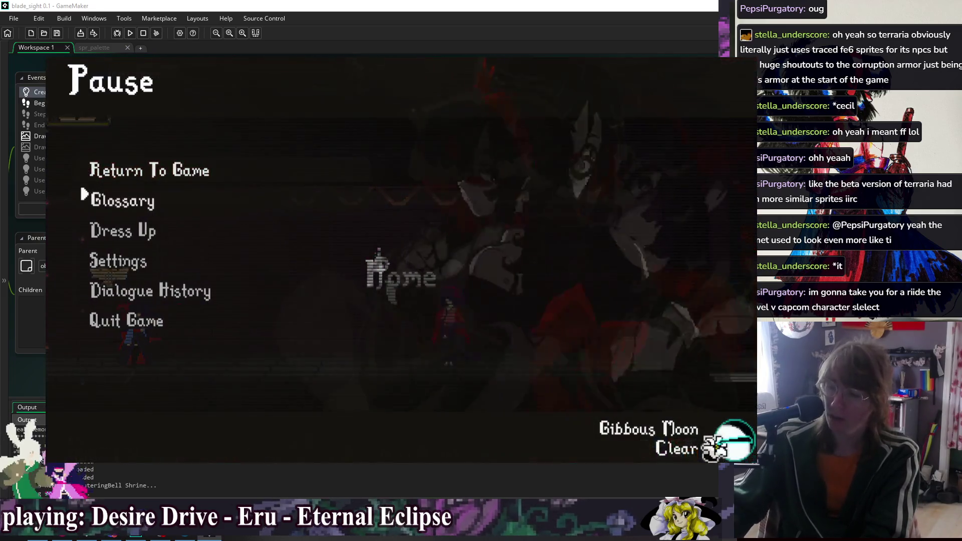
- Open the Glossary from the pause menu and back out again
{"action": "key", "text": "Return"}
{"action": "key", "text": "Escape"}
{"action": "key", "text": "Return"}
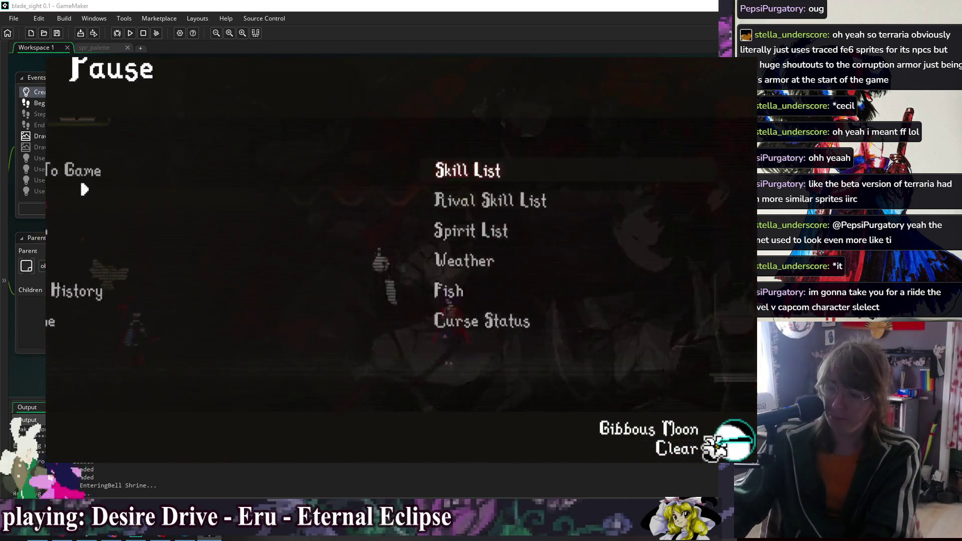
{"action": "key", "text": "Escape"}
- Set Feral Doll as the girlfriend partner through Debug Actions > Change GF
{"action": "key", "text": "F1"}
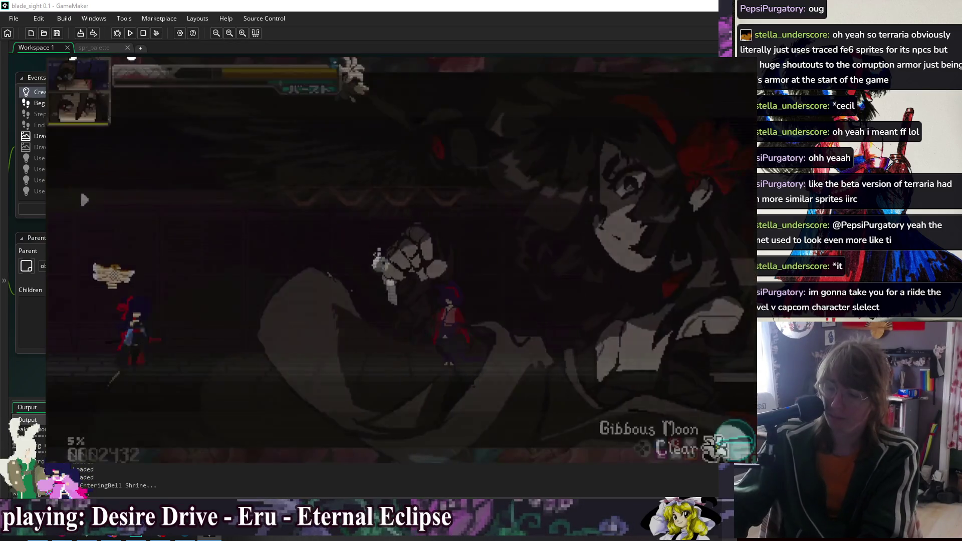
{"action": "key", "text": "Down"}
{"action": "key", "text": "Down"}
{"action": "key", "text": "Down"}
{"action": "key", "text": "Return"}
{"action": "key", "text": "Down"}
{"action": "key", "text": "Down"}
{"action": "key", "text": "Right"}
{"action": "key", "text": "Right"}
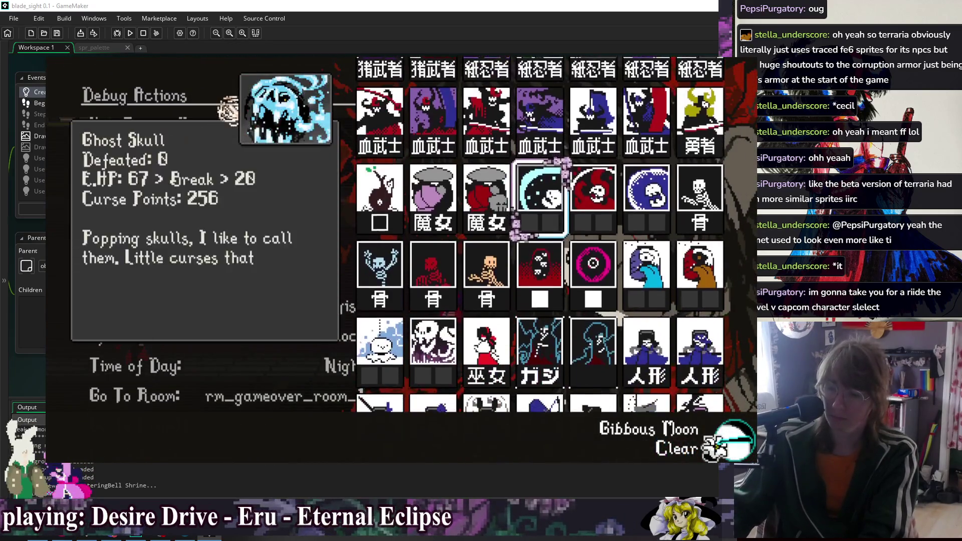
{"action": "key", "text": "Down"}
{"action": "key", "text": "Down"}
{"action": "key", "text": "Right"}
{"action": "key", "text": "Right"}
{"action": "key", "text": "Down"}
{"action": "key", "text": "Left"}
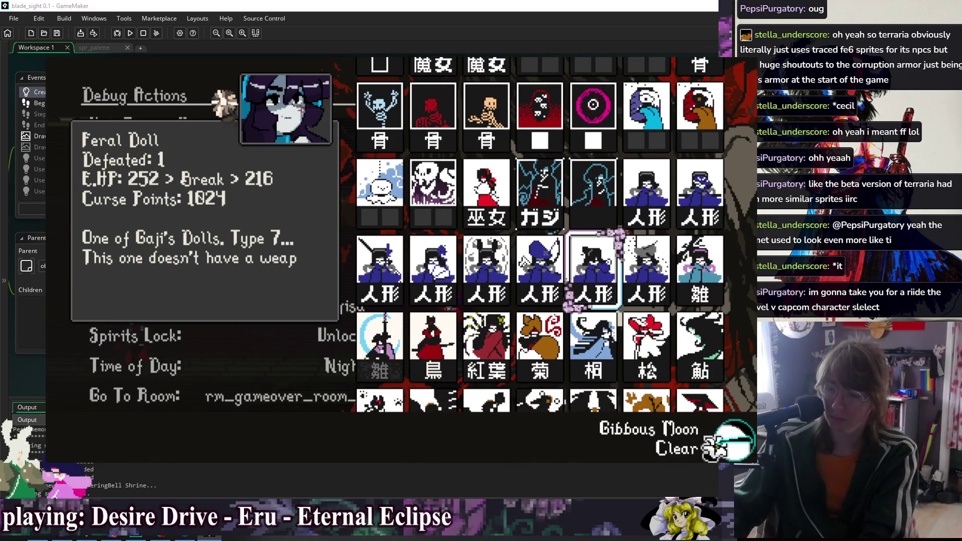
{"action": "key", "text": "Return"}
- Check the Fox Rush Suplex card in the Glossary Skill List, then resume play
{"action": "key", "text": "Escape"}
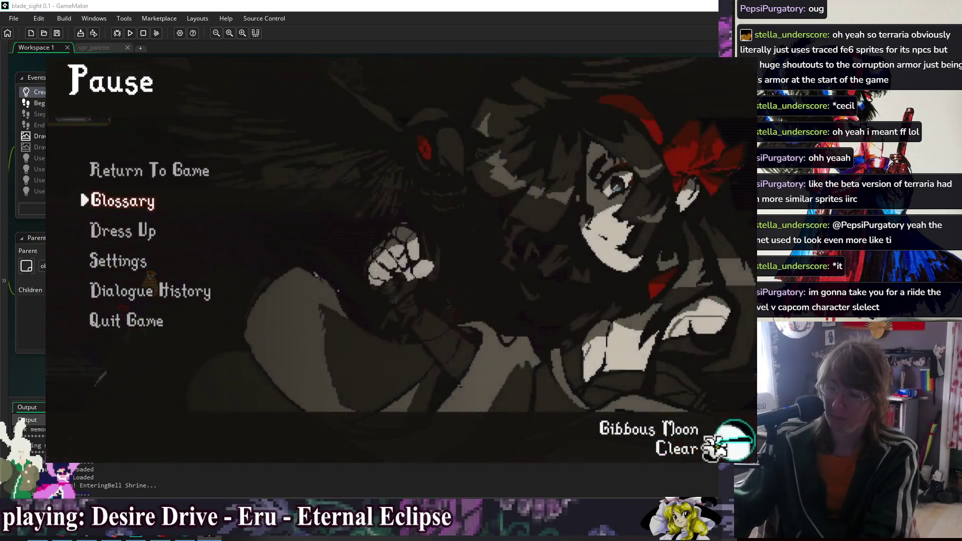
{"action": "key", "text": "Return"}
{"action": "key", "text": "Return"}
{"action": "key", "text": "Down"}
{"action": "key", "text": "Down"}
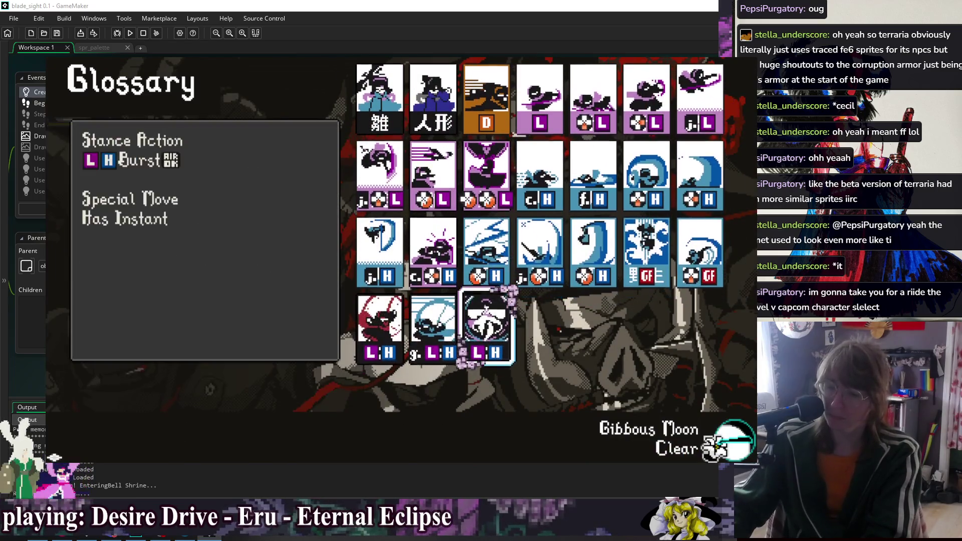
{"action": "key", "text": "Up"}
{"action": "key", "text": "Right"}
{"action": "key", "text": "Right"}
{"action": "key", "text": "Right"}
{"action": "key", "text": "Right"}
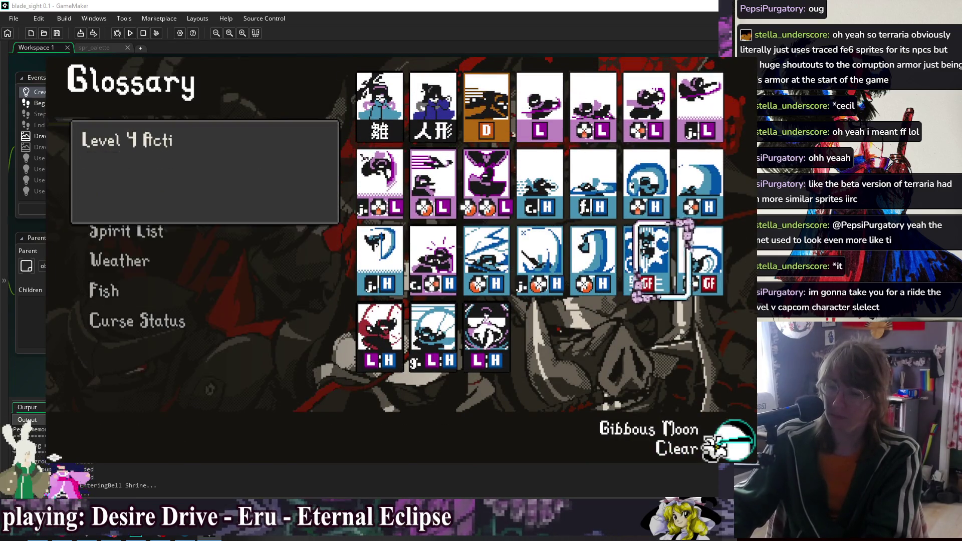
{"action": "key", "text": "Escape"}
{"action": "key", "text": "Right"}
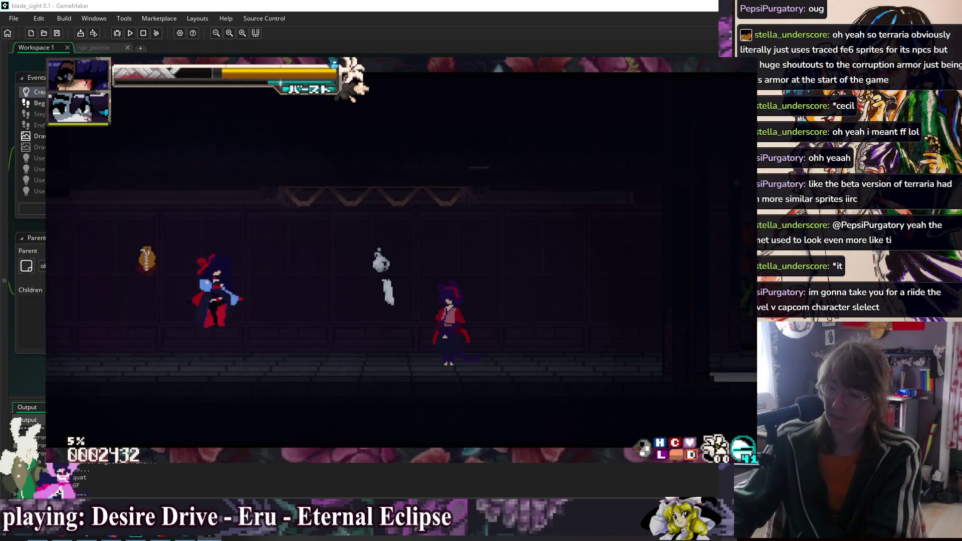
- Jump, dash right across the stage, and call the girlfriend partner assist twice
{"action": "key", "text": "Up"}
{"action": "key", "text": "Right"}
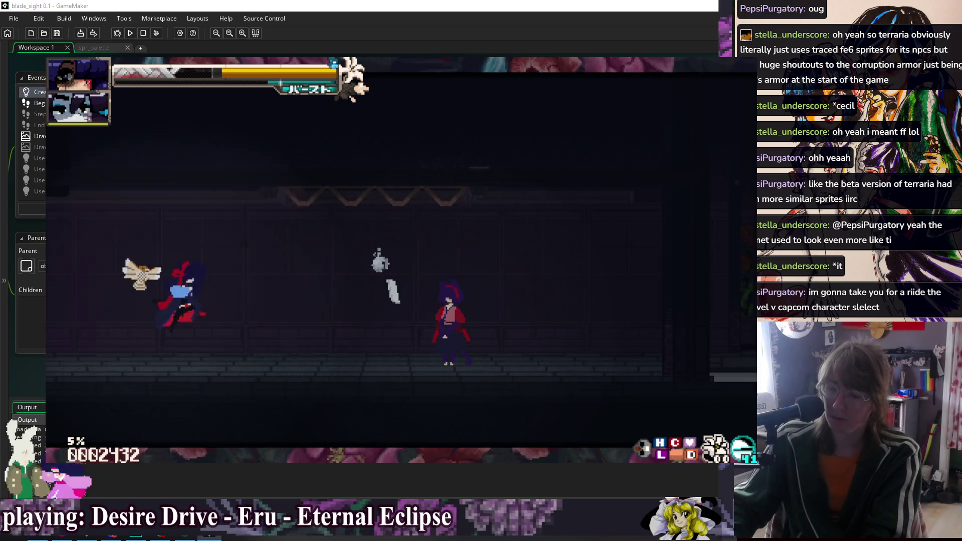
{"action": "key", "text": "Right"}
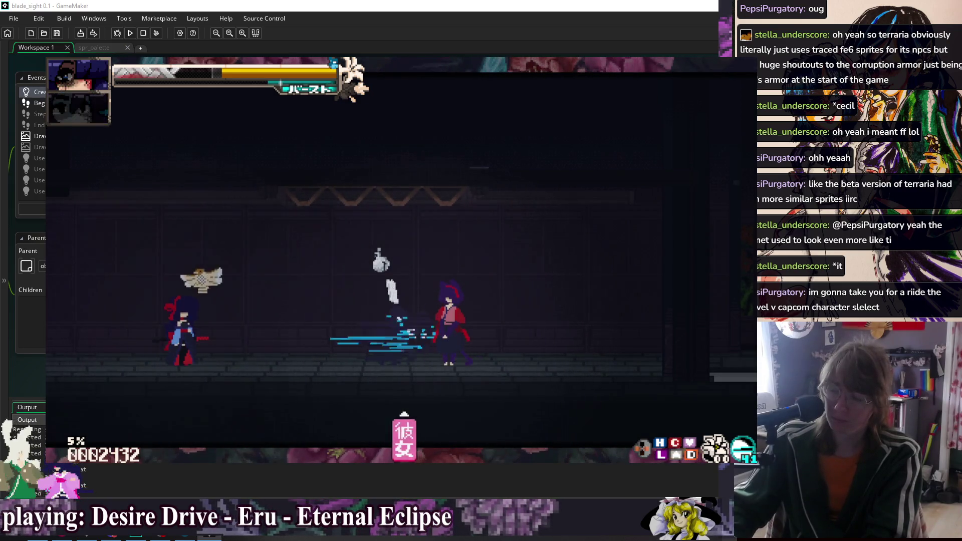
{"action": "key", "text": "Right"}
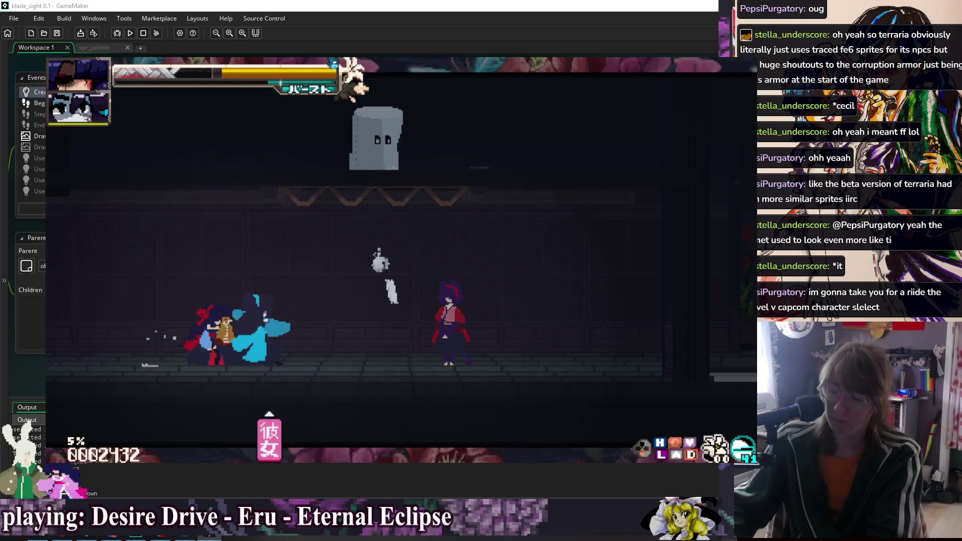
{"action": "key", "text": "Down"}
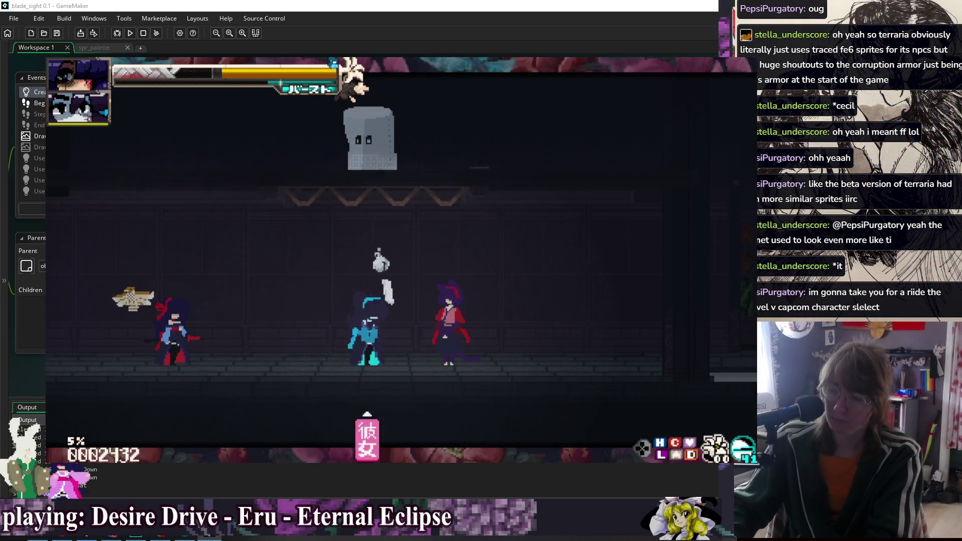
{"action": "key", "text": "Down"}
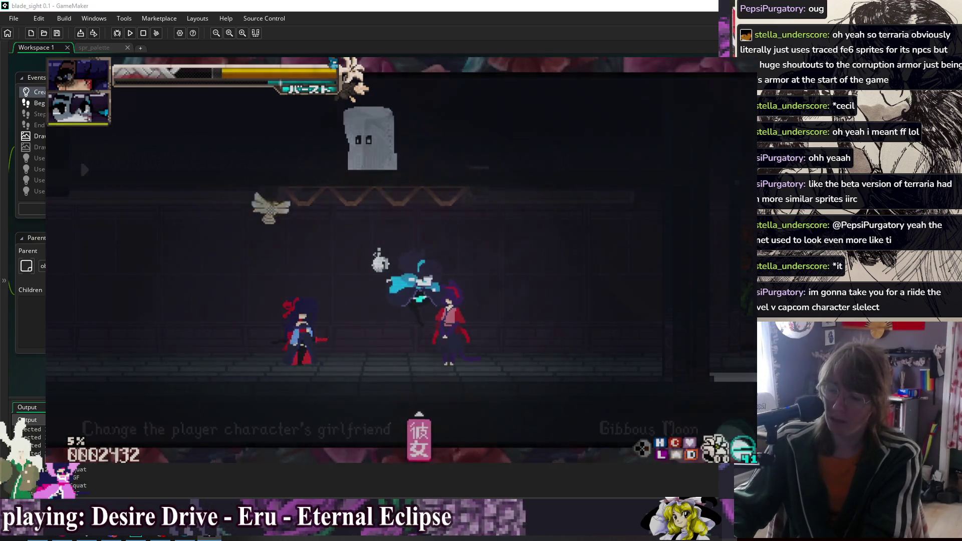
- Swap the partner to Angler Doll through Debug Actions, then end training mode
{"action": "key", "text": "F1"}
{"action": "key", "text": "Return"}
{"action": "key", "text": "Down"}
{"action": "key", "text": "Down"}
{"action": "key", "text": "Down"}
{"action": "key", "text": "Right"}
{"action": "key", "text": "Right"}
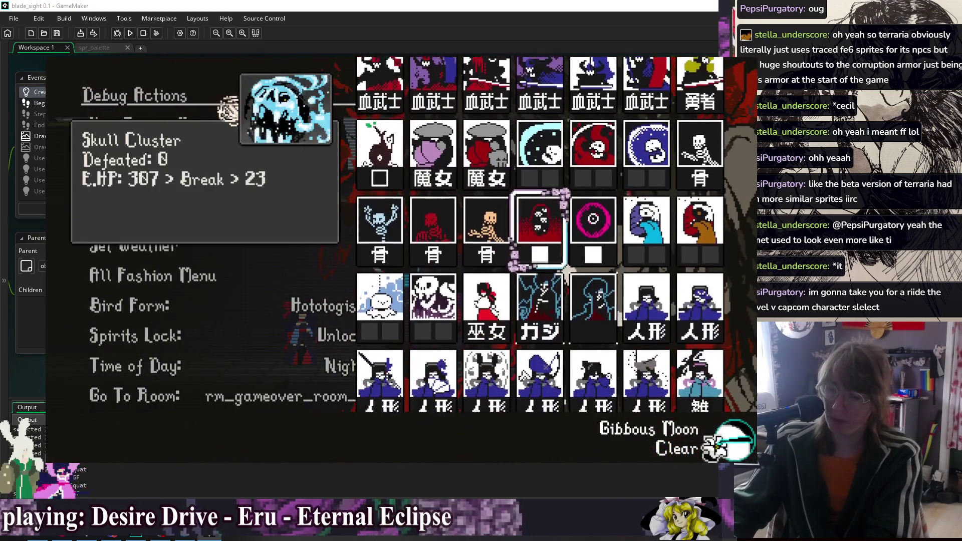
{"action": "key", "text": "Down"}
{"action": "key", "text": "Right"}
{"action": "key", "text": "Down"}
{"action": "key", "text": "Right"}
{"action": "key", "text": "Return"}
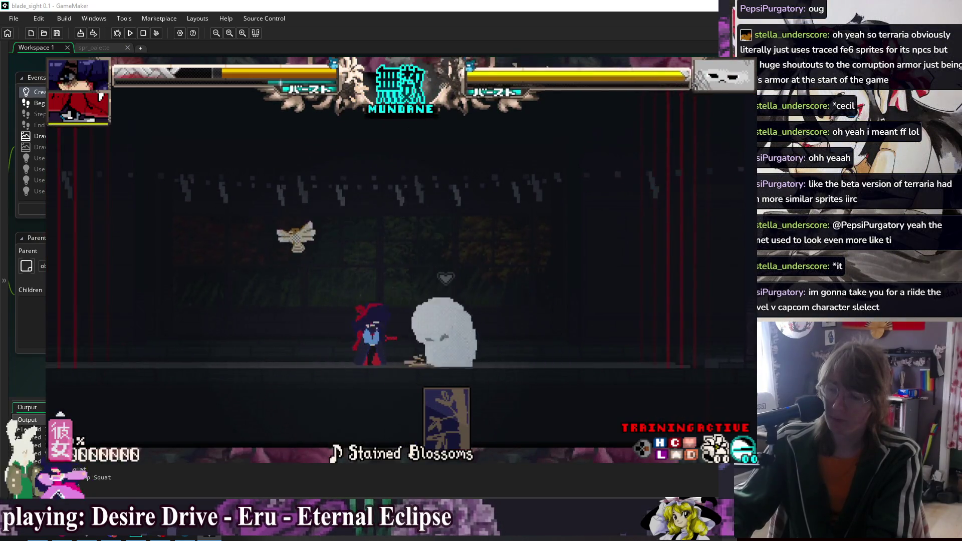
{"action": "key", "text": "Escape"}
{"action": "key", "text": "Return"}
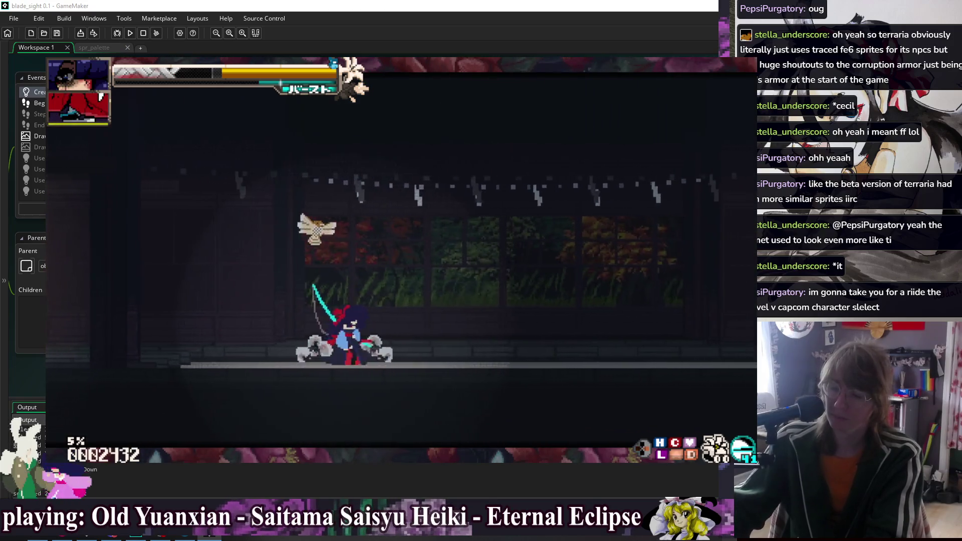
- Read the Bird Call and Fishing Charge descriptions in the glossary skill list, then quit the game
{"action": "key", "text": "Escape"}
{"action": "key", "text": "Return"}
{"action": "key", "text": "Return"}
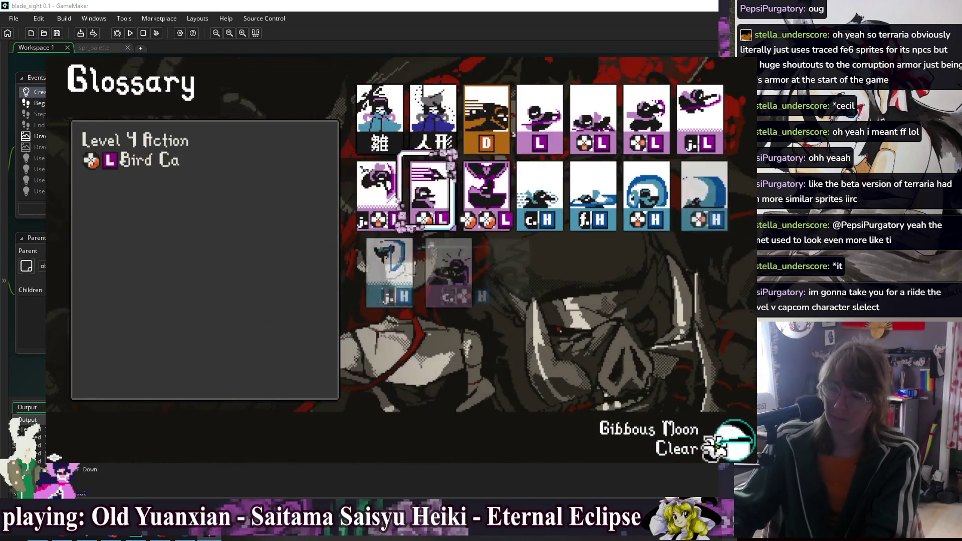
{"action": "key", "text": "Down"}
{"action": "key", "text": "Down"}
{"action": "key", "text": "Down"}
{"action": "key", "text": "Up"}
{"action": "key", "text": "Right"}
{"action": "key", "text": "Right"}
{"action": "key", "text": "Right"}
{"action": "key", "text": "Left"}
{"action": "key", "text": "Right"}
{"action": "key", "text": "Left"}
{"action": "key", "text": "Right"}
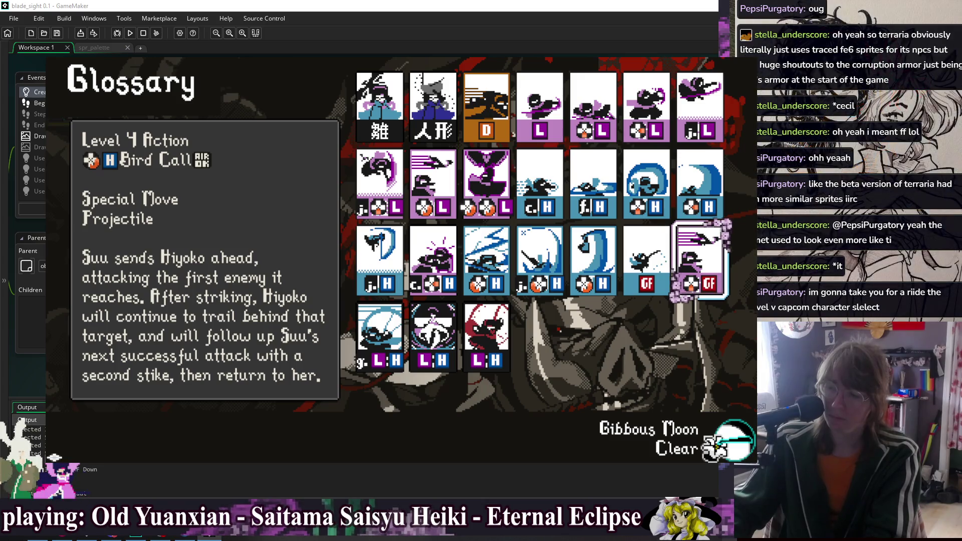
{"action": "key", "text": "Left"}
{"action": "key", "text": "Escape"}
{"action": "key", "text": "Escape"}
{"action": "key", "text": "alt+F4"}
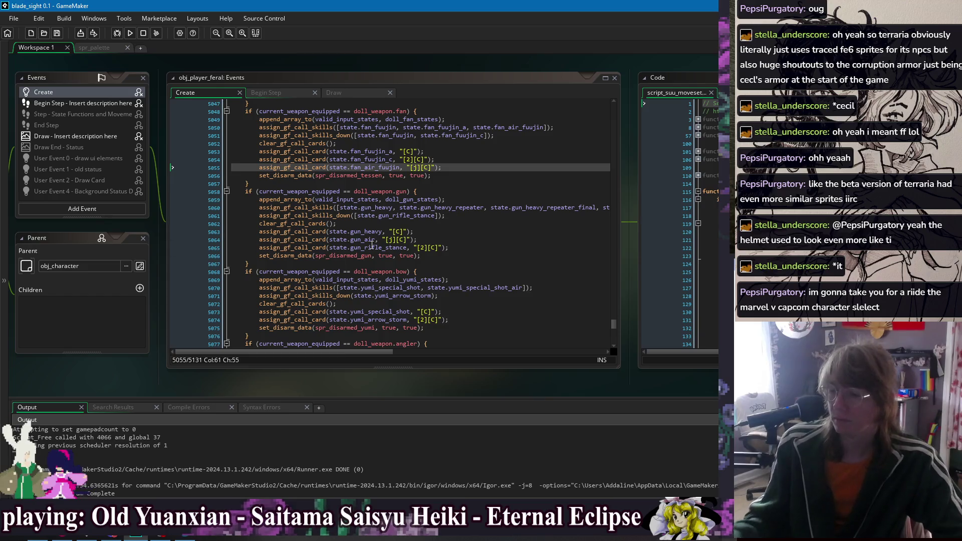
- Highlight angler_fire_cast in the obj_player_feral Create code to check its uses, then rerun the game
{"action": "scroll", "coordinate": [390, 311], "scroll_direction": "down", "scroll_amount": 5}
{"action": "double_click", "coordinate": [385, 273]}
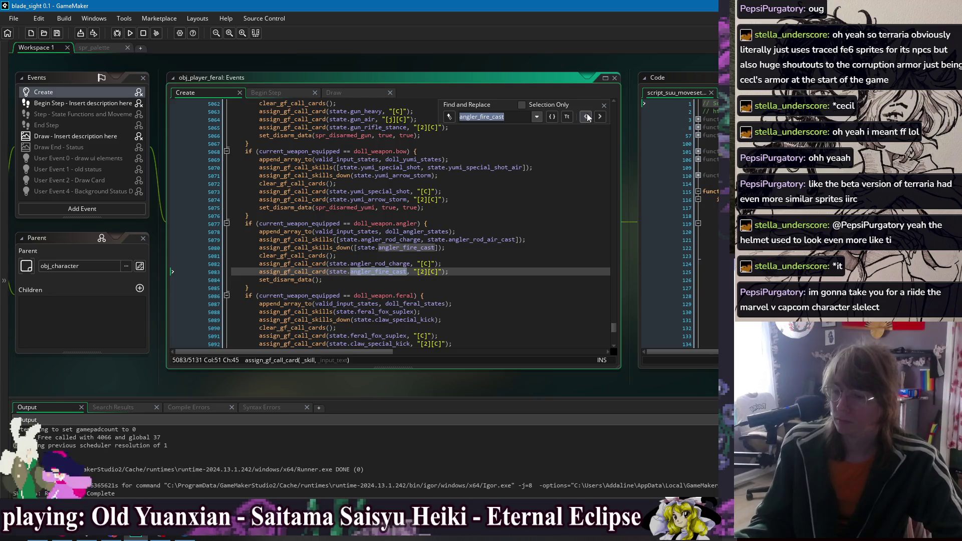
{"action": "left_click", "coordinate": [510, 174]}
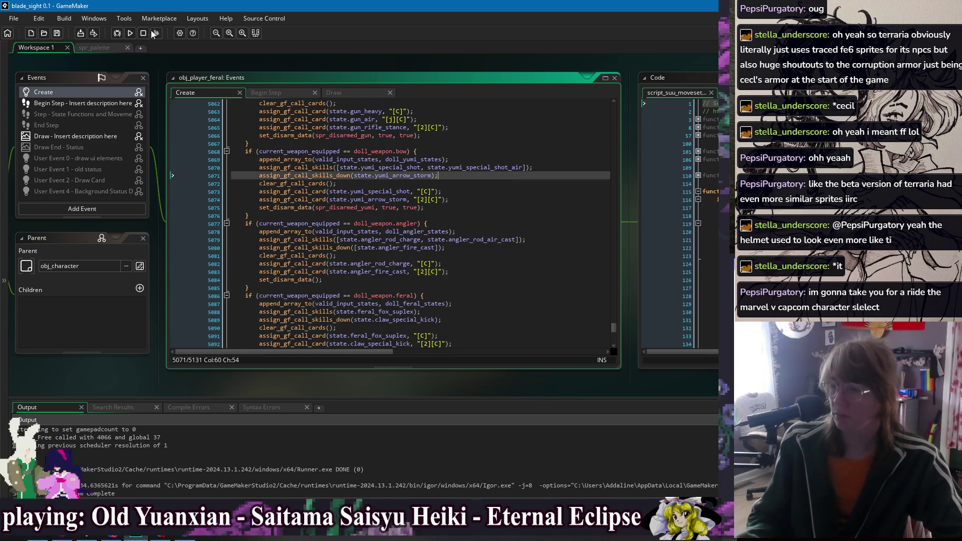
{"action": "left_click", "coordinate": [130, 32]}
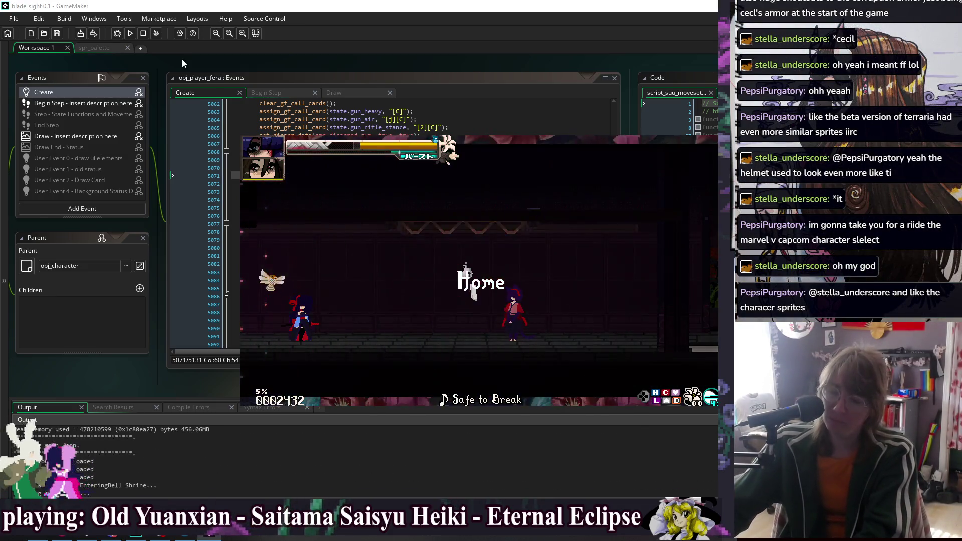
- Change the girlfriend partner to Suu through the debug options menu and resume play
{"action": "key", "text": "Escape"}
{"action": "key", "text": "Down"}
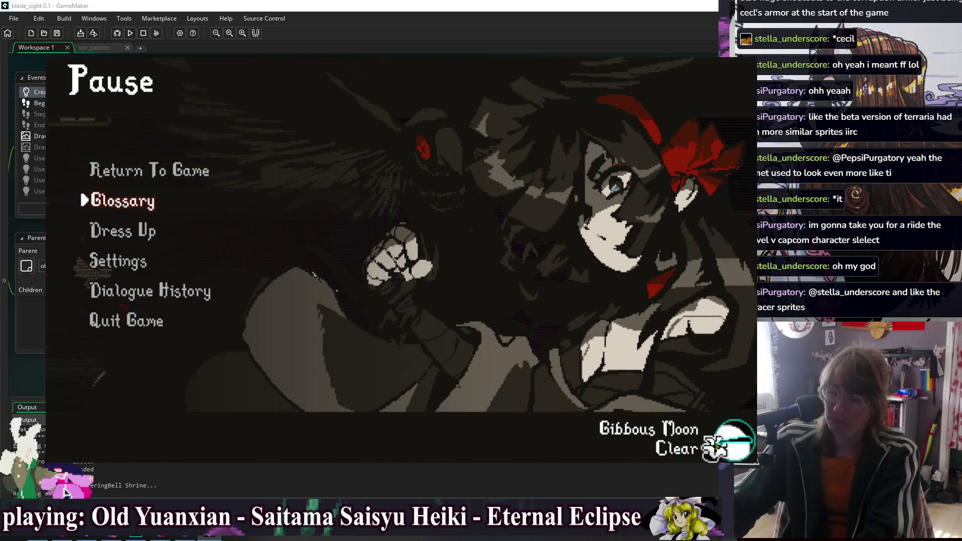
{"action": "key", "text": "Down"}
{"action": "key", "text": "F1"}
{"action": "key", "text": "Down"}
{"action": "key", "text": "Down"}
{"action": "key", "text": "Down"}
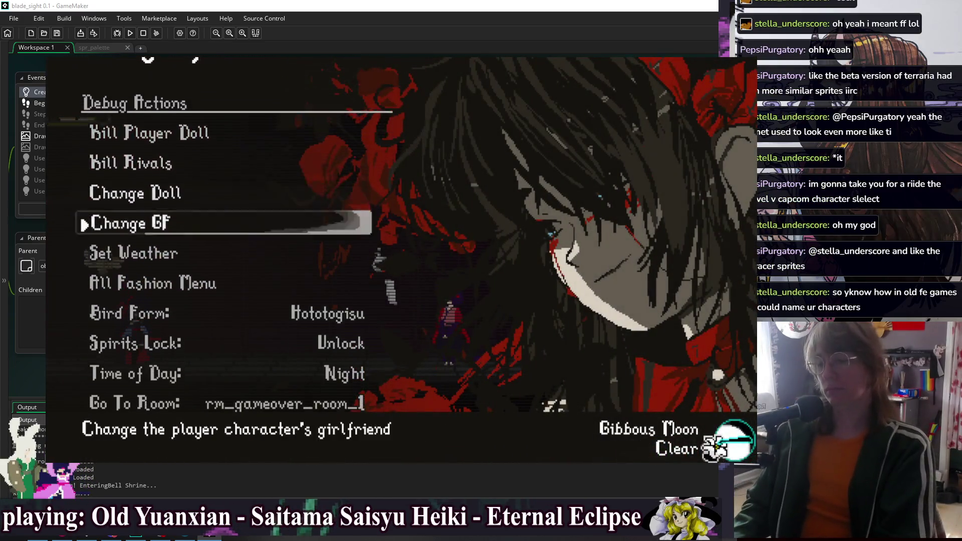
{"action": "key", "text": "Return"}
{"action": "key", "text": "Down"}
{"action": "key", "text": "Down"}
{"action": "key", "text": "Down"}
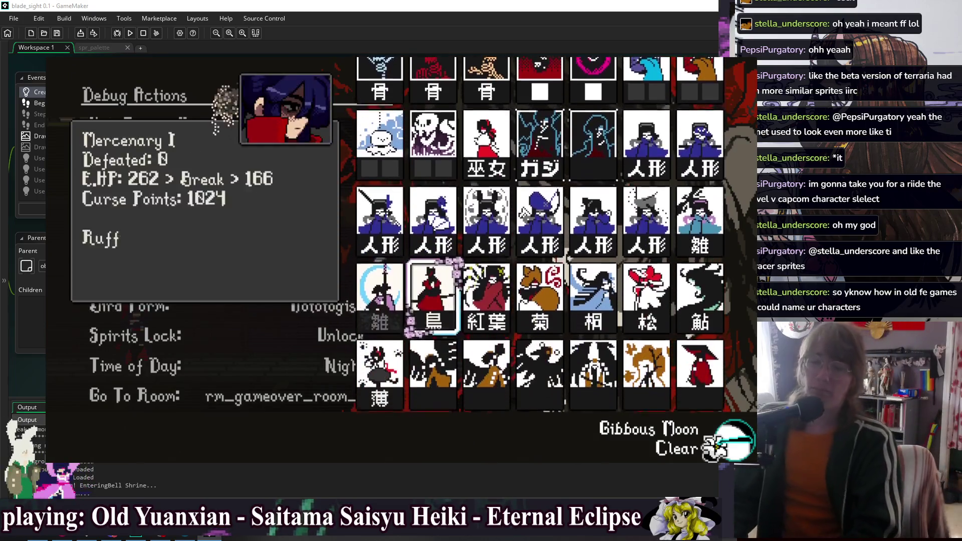
{"action": "key", "text": "Up"}
{"action": "key", "text": "Right"}
{"action": "key", "text": "Right"}
{"action": "key", "text": "Right"}
{"action": "key", "text": "Return"}
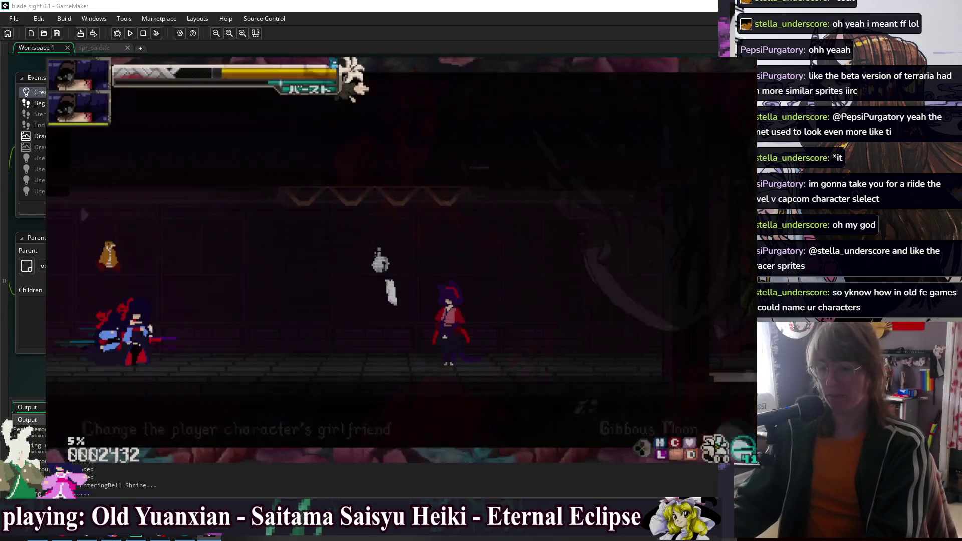
{"action": "key", "text": "F1"}
{"action": "key", "text": "Up"}
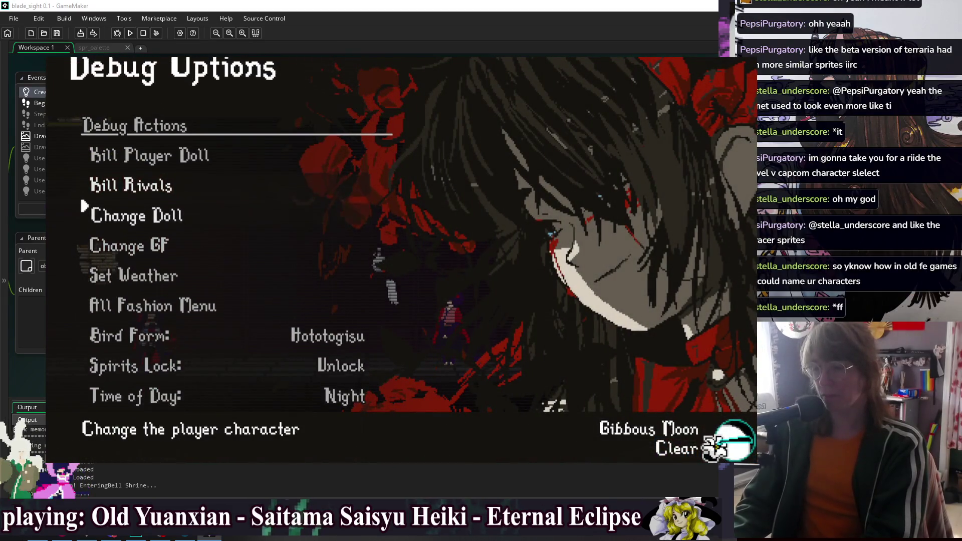
{"action": "key", "text": "Down"}
{"action": "key", "text": "Up"}
{"action": "key", "text": "Up"}
{"action": "key", "text": "Up"}
{"action": "key", "text": "F1"}
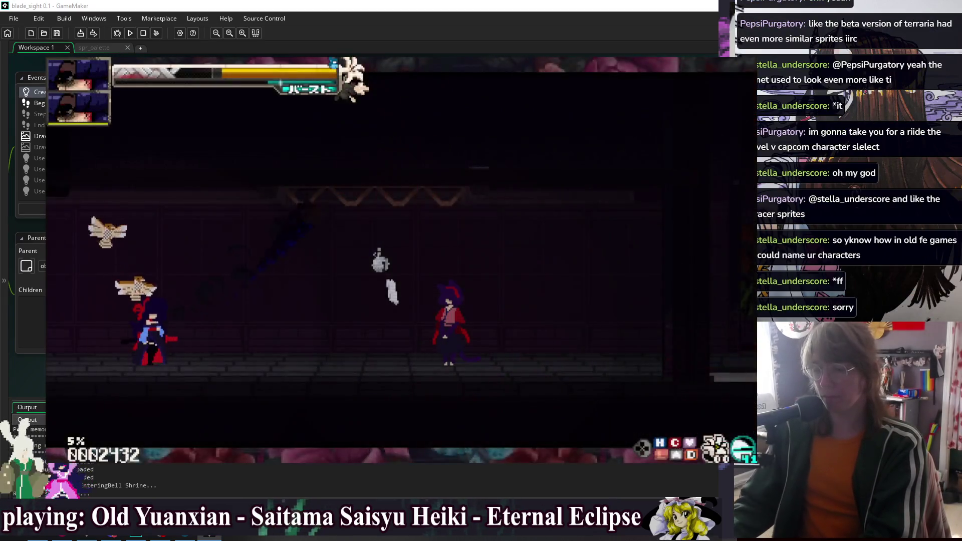
- Find the Level 4 Bird Call card in the glossary skill list, then resume play
{"action": "key", "text": "Escape"}
{"action": "key", "text": "Up"}
{"action": "key", "text": "Return"}
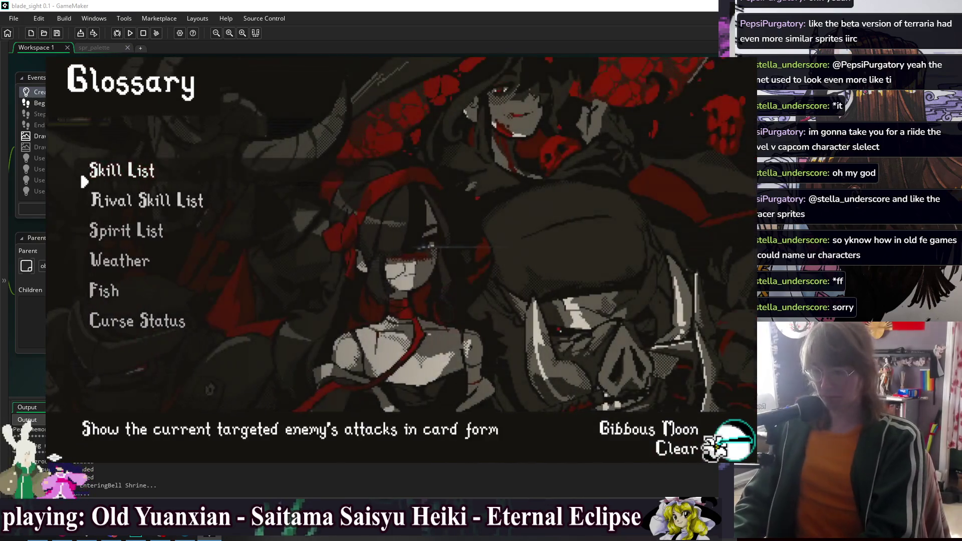
{"action": "key", "text": "Down"}
{"action": "key", "text": "Down"}
{"action": "key", "text": "Return"}
{"action": "key", "text": "Down"}
{"action": "key", "text": "Down"}
{"action": "key", "text": "Down"}
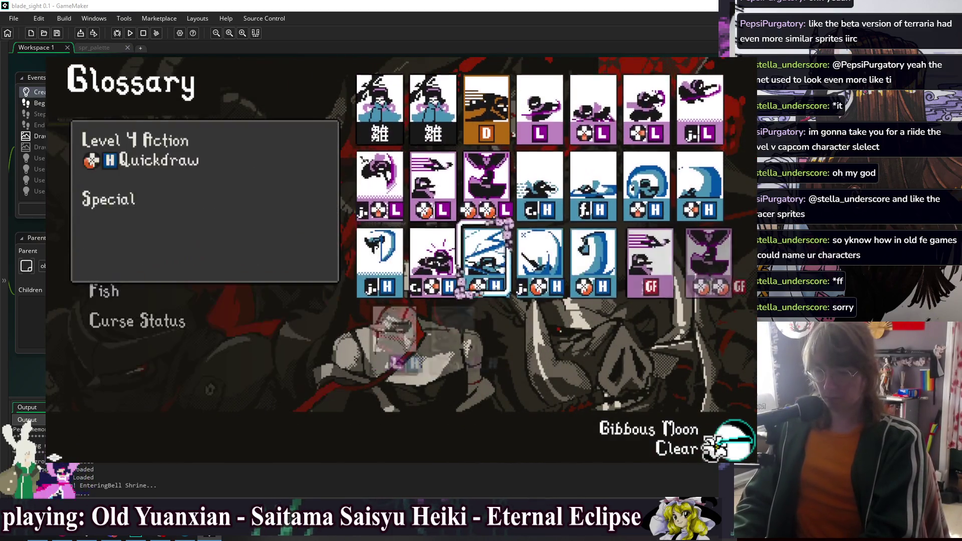
{"action": "key", "text": "Left"}
{"action": "key", "text": "Left"}
{"action": "key", "text": "Right"}
{"action": "key", "text": "Left"}
{"action": "key", "text": "Escape"}
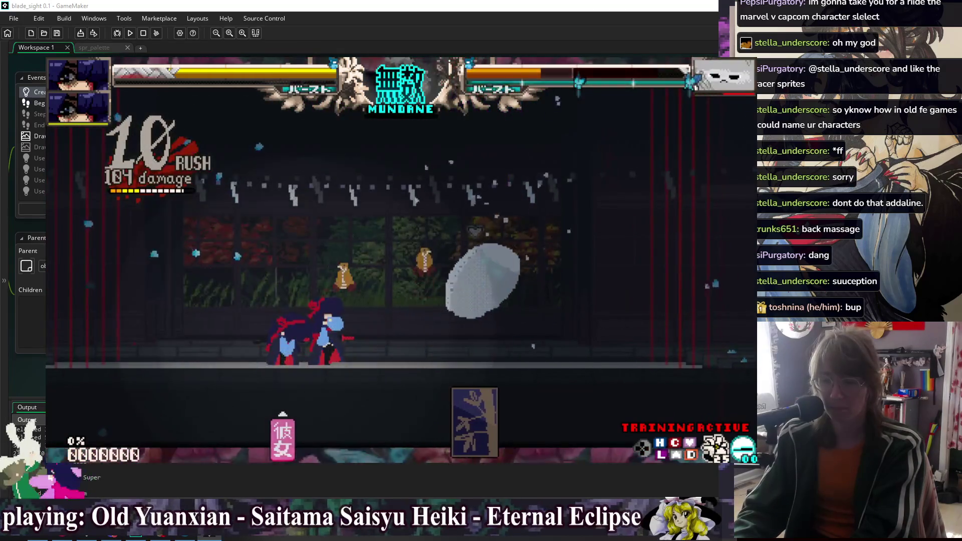
- Reset the training round from Training Settings, then quit the game
{"action": "key", "text": "Escape"}
{"action": "key", "text": "Down"}
{"action": "key", "text": "Down"}
{"action": "key", "text": "Escape"}
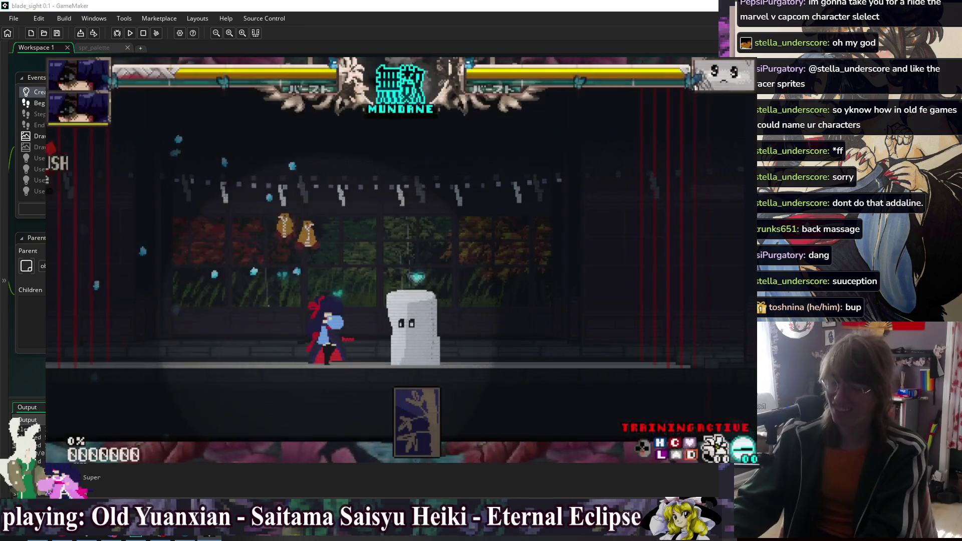
{"action": "key", "text": "alt+F4"}
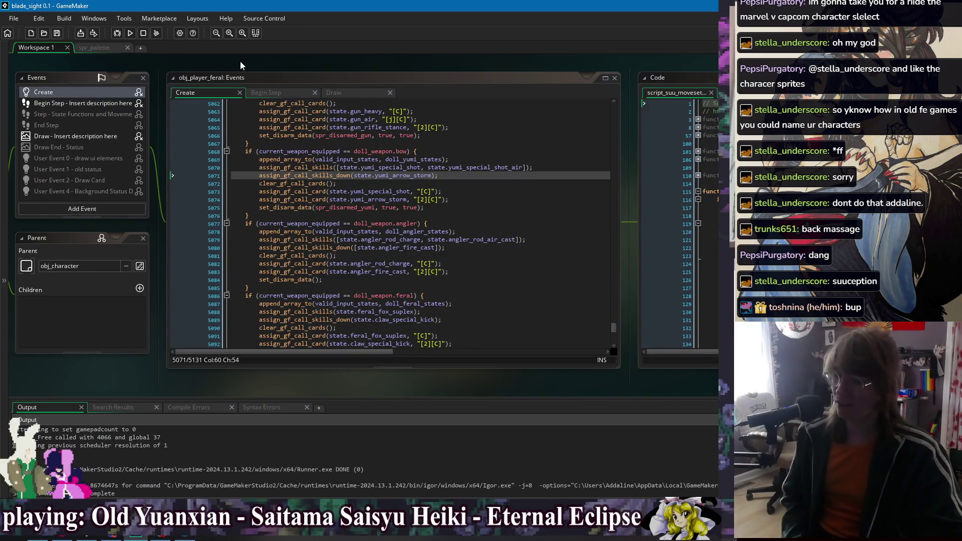
{"action": "scroll", "coordinate": [448, 253], "scroll_direction": "down", "scroll_amount": 6}
{"action": "left_click", "coordinate": [448, 253]}
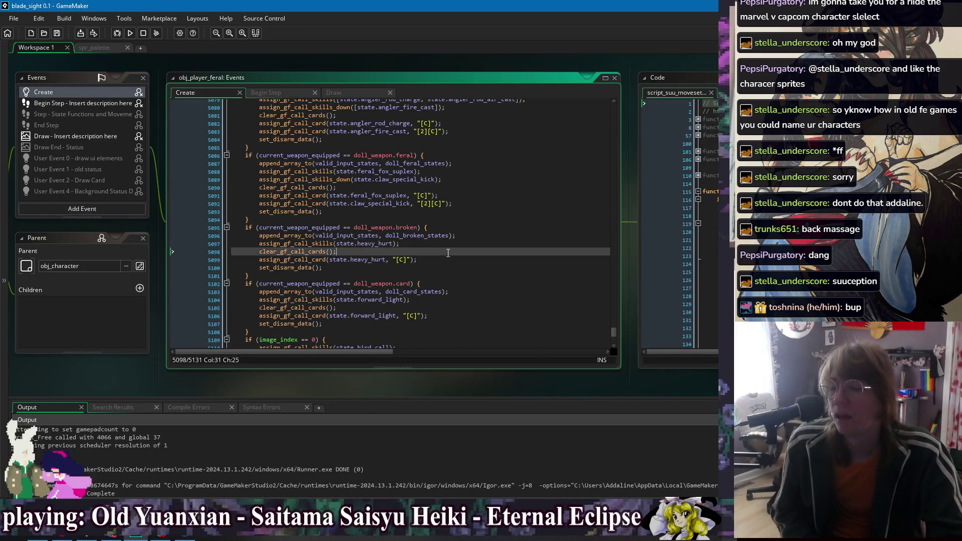
{"action": "left_click", "coordinate": [464, 260]}
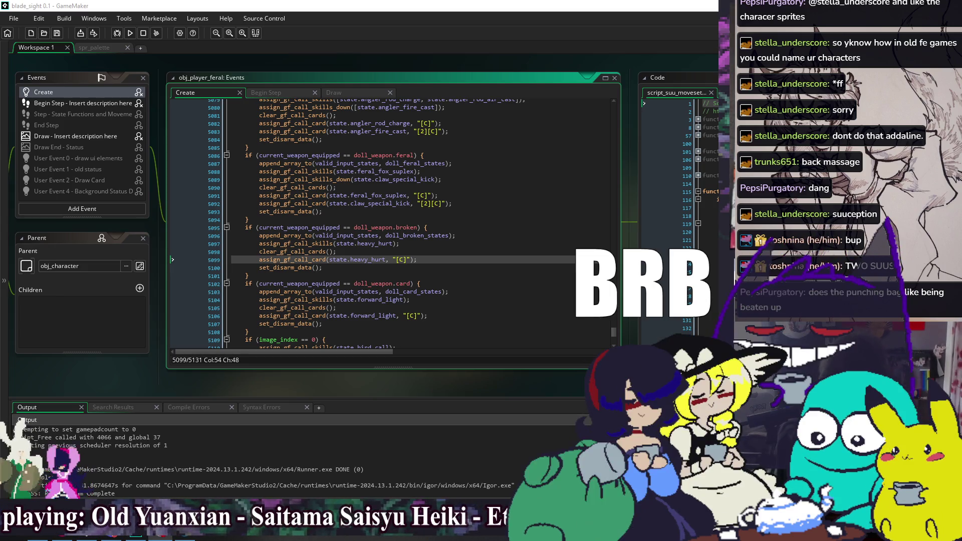
- Relaunch the game and view the Sandbag's 210 HP and break values in the glossary Spirit List
{"action": "left_click", "coordinate": [130, 33]}
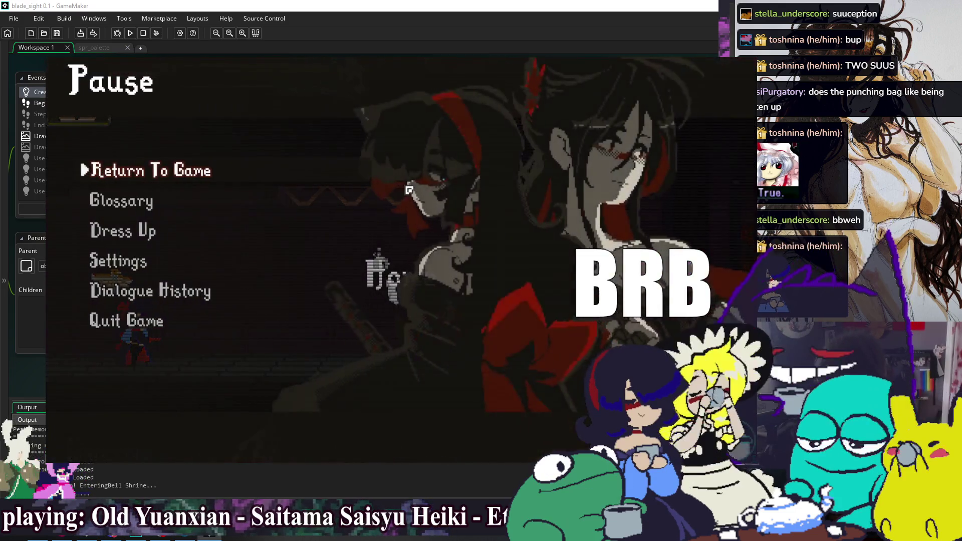
{"action": "key", "text": "Down"}
{"action": "key", "text": "Return"}
{"action": "key", "text": "Down"}
{"action": "key", "text": "Down"}
{"action": "key", "text": "Return"}
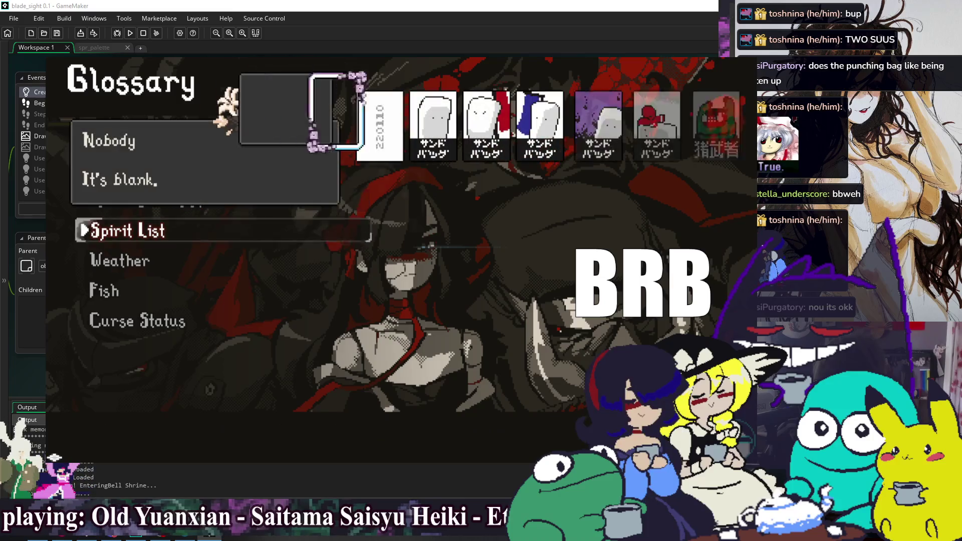
{"action": "key", "text": "Right"}
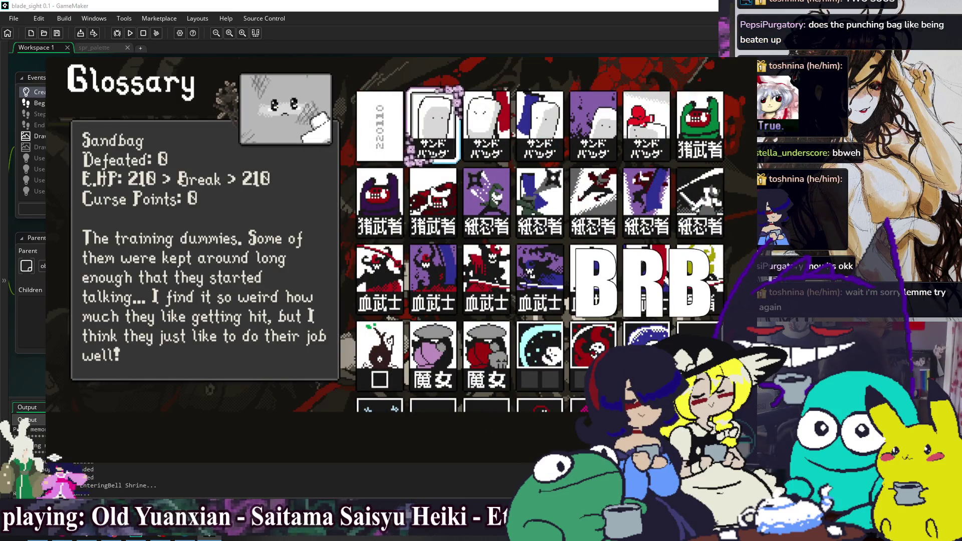
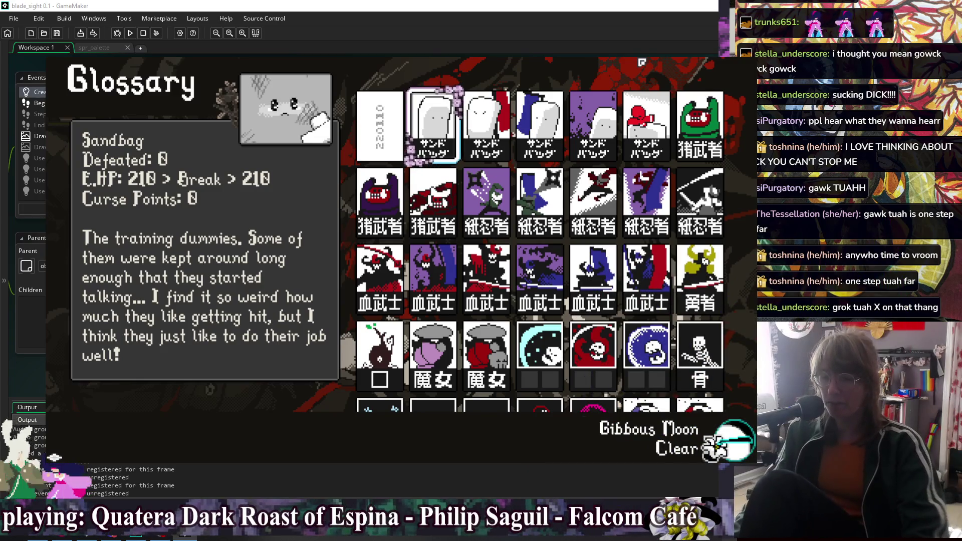
- Close the glossary and spirit grid, then dash in with a katana heavy attack and jump
{"action": "key", "text": "Escape"}
{"action": "key", "text": "Escape"}
{"action": "key", "text": "Up"}
{"action": "key", "text": "Up"}
{"action": "key", "text": "Escape"}
{"action": "key", "text": "Right"}
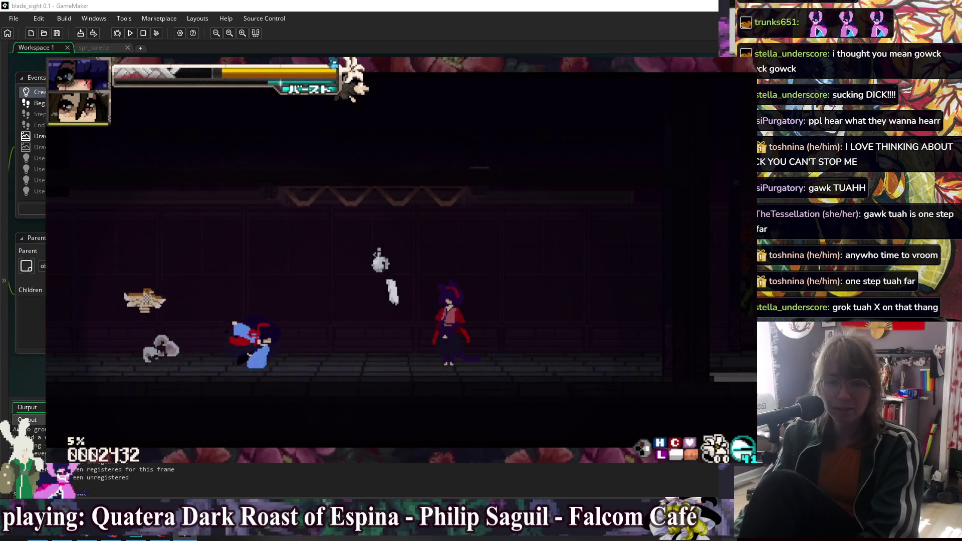
{"action": "key", "text": "x"}
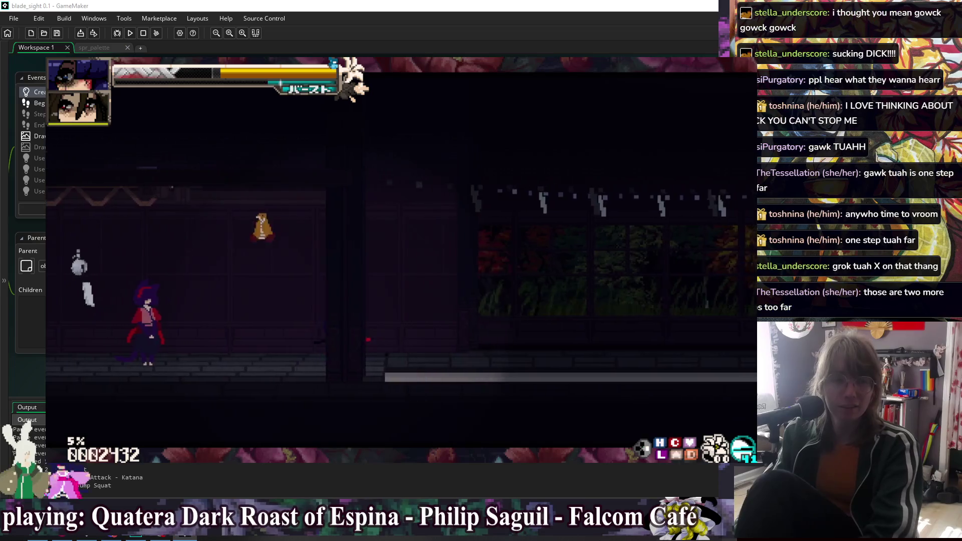
{"action": "key", "text": "z"}
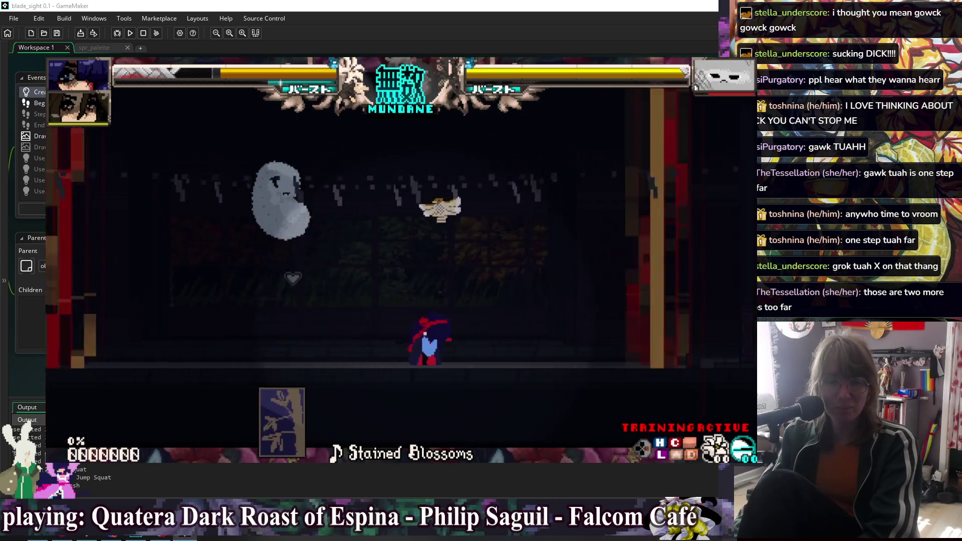
- Add Momiji as the player girlfriend in Training Settings > Characters, then resume against Sandbag
{"action": "key", "text": "Escape"}
{"action": "key", "text": "Down"}
{"action": "key", "text": "Down"}
{"action": "key", "text": "z"}
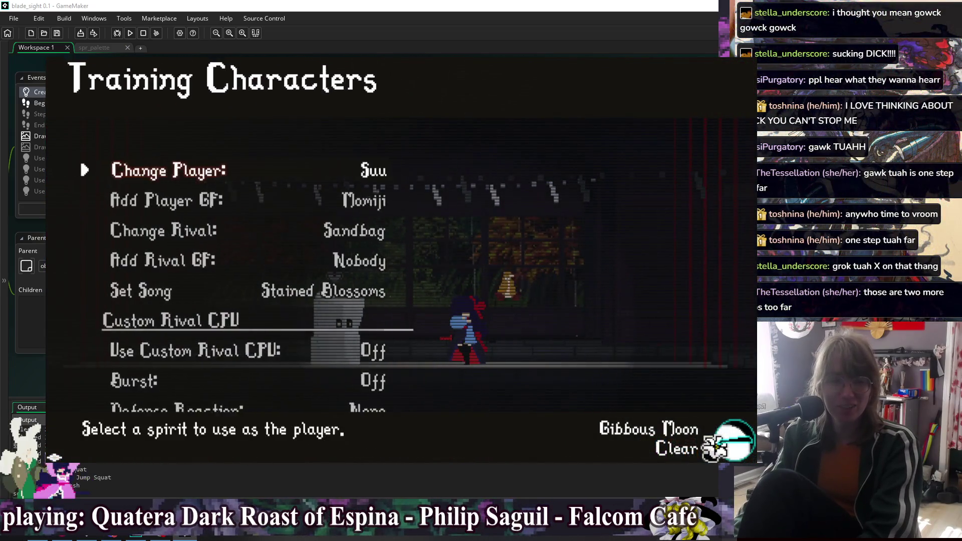
{"action": "key", "text": "Down"}
{"action": "key", "text": "Down"}
{"action": "key", "text": "Up"}
{"action": "key", "text": "z"}
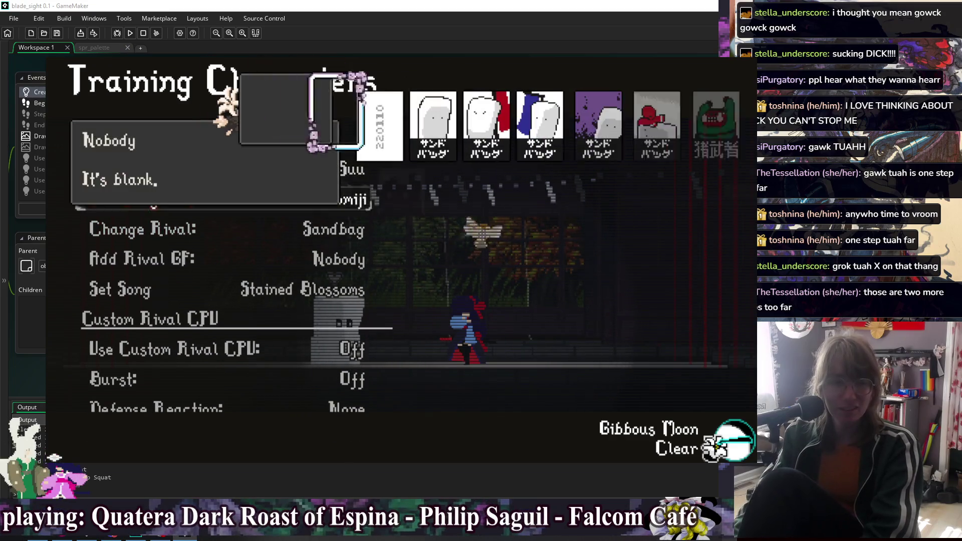
{"action": "key", "text": "x"}
{"action": "key", "text": "Down"}
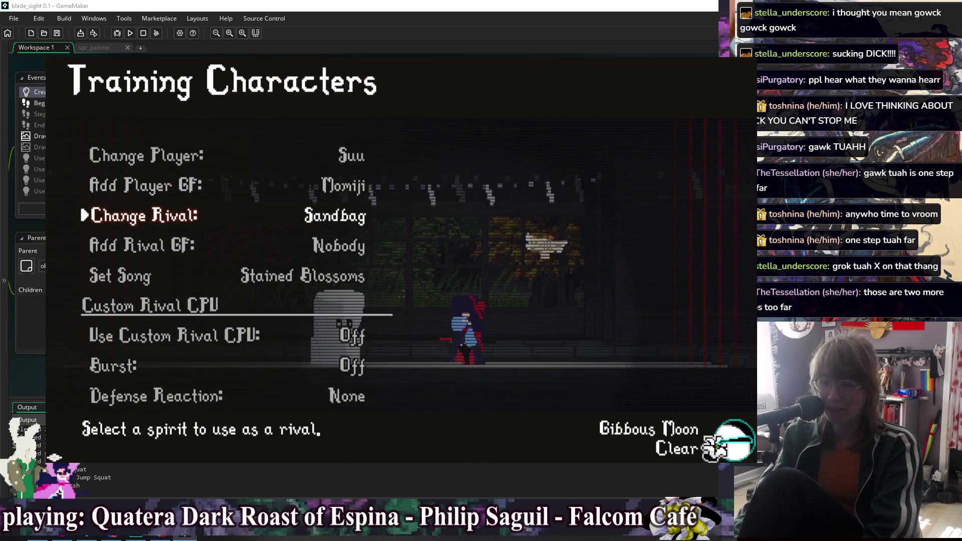
{"action": "key", "text": "Escape"}
{"action": "key", "text": "z"}
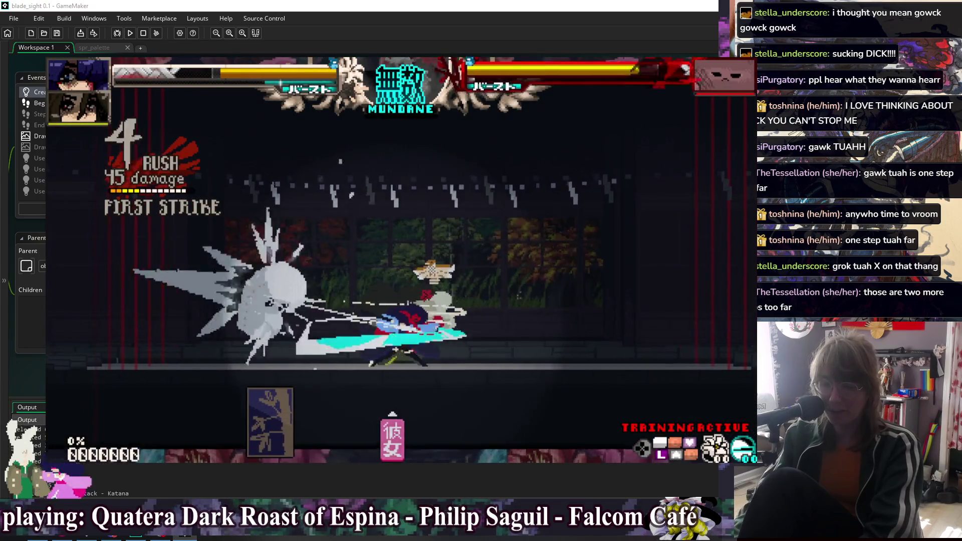
- Combo the Sandbag dummy, finishing with a large slash
{"action": "key", "text": "z"}
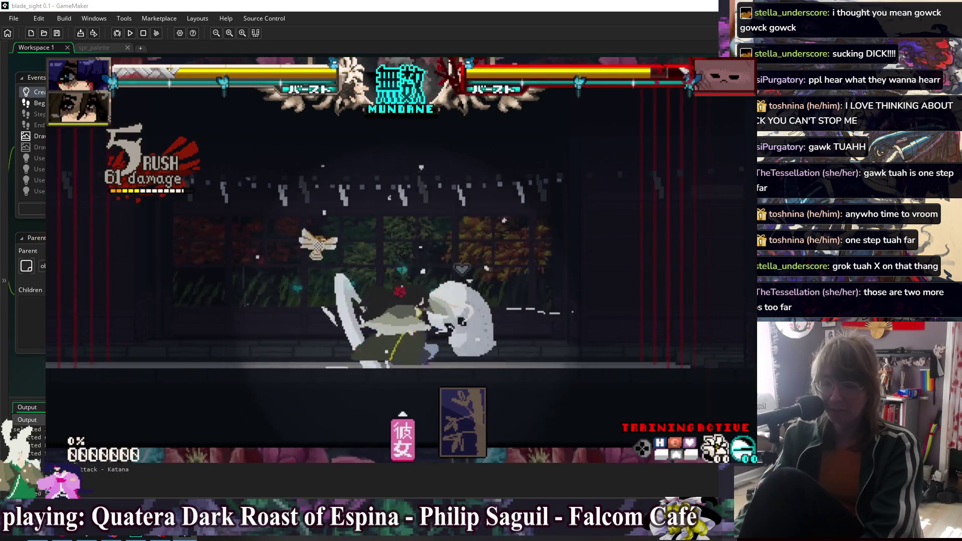
{"action": "key", "text": "z"}
{"action": "key", "text": "z"}
{"action": "key", "text": "z"}
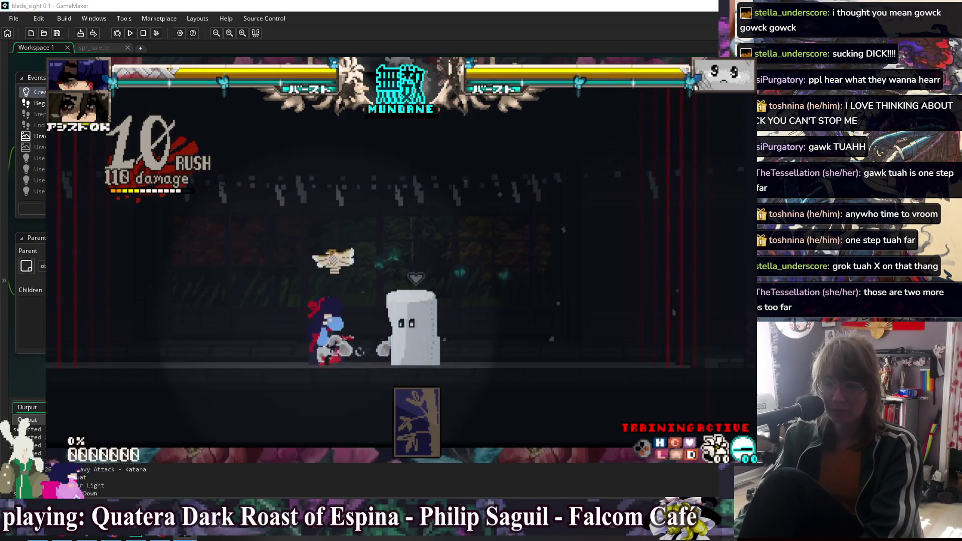
{"action": "key", "text": "Down"}
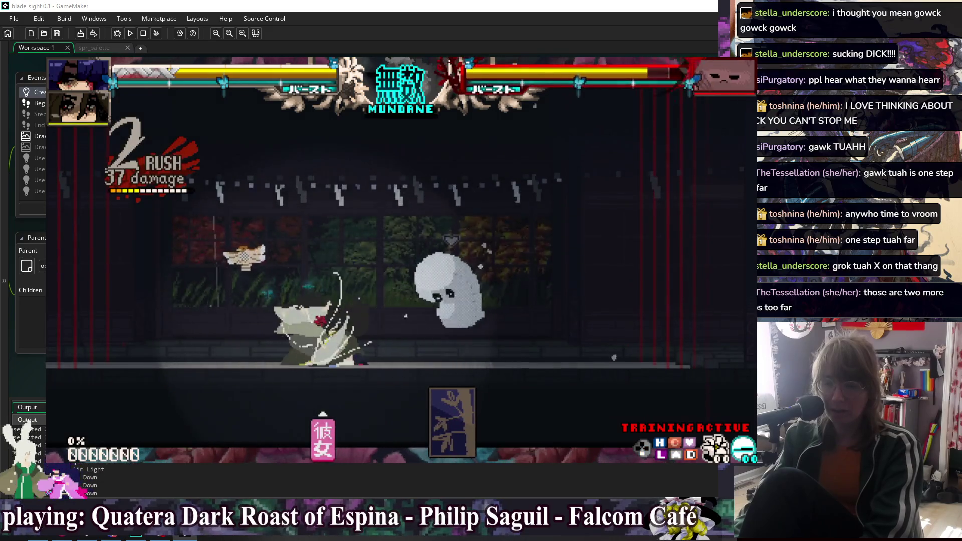
{"action": "key", "text": "Down"}
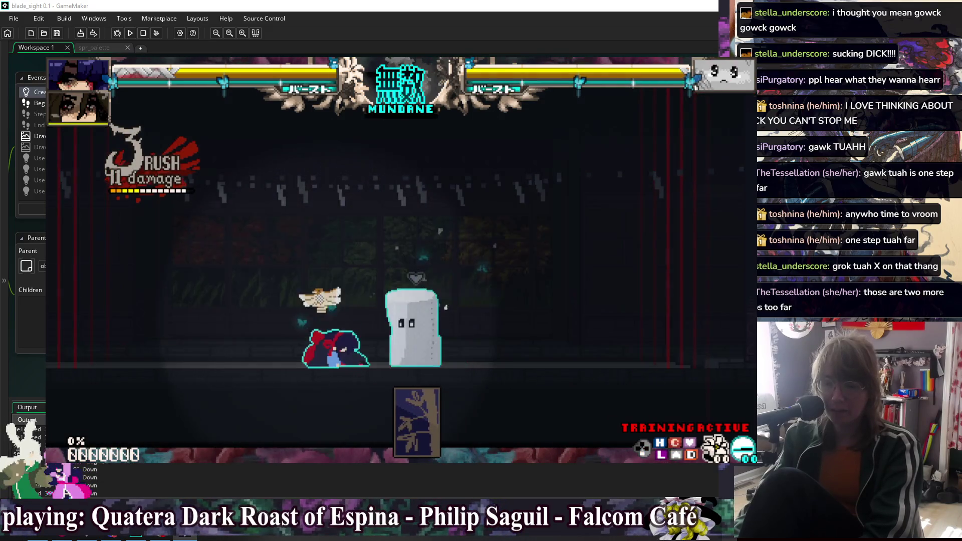
{"action": "key", "text": "Down"}
{"action": "key", "text": "Down"}
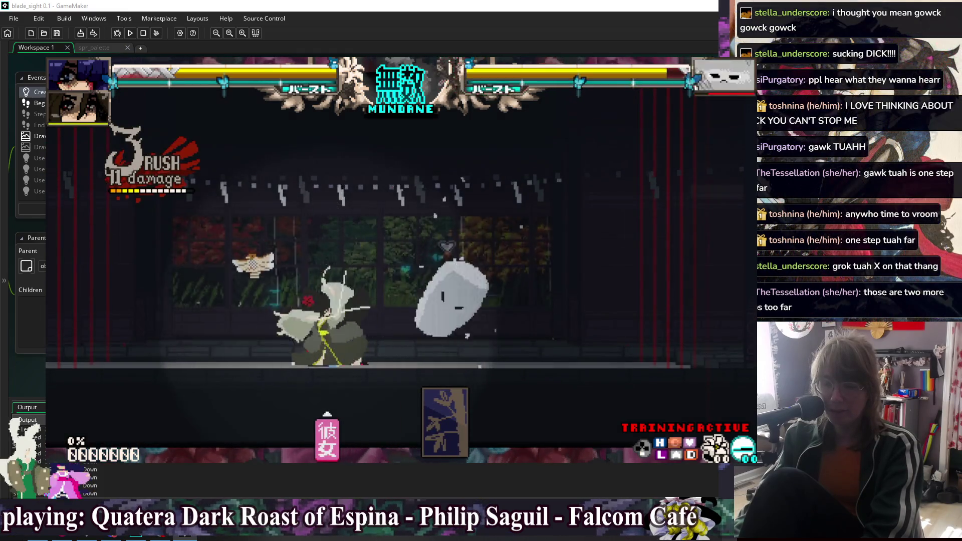
- Launch the dummy and land crouching blue slashes, then stop the test run and scroll the code
{"action": "key", "text": "Down"}
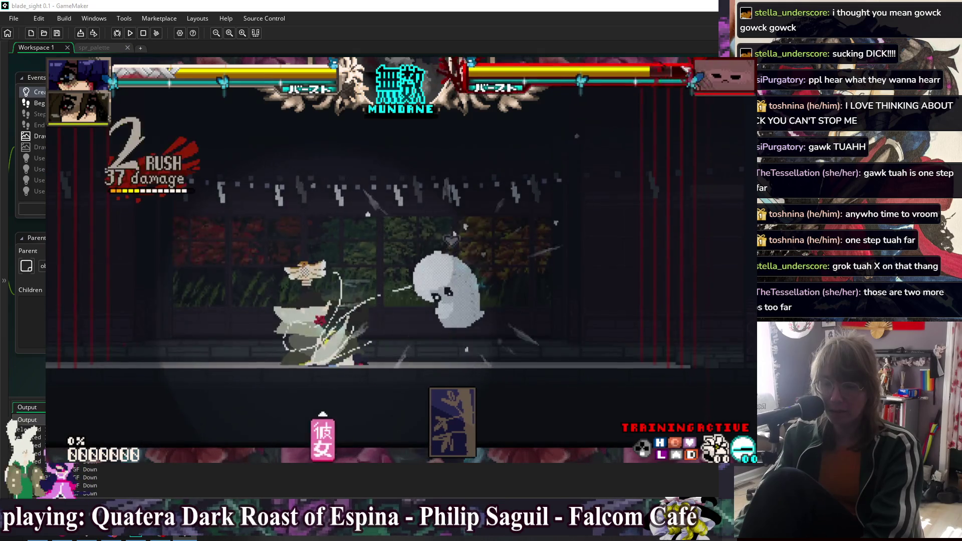
{"action": "key", "text": "Down"}
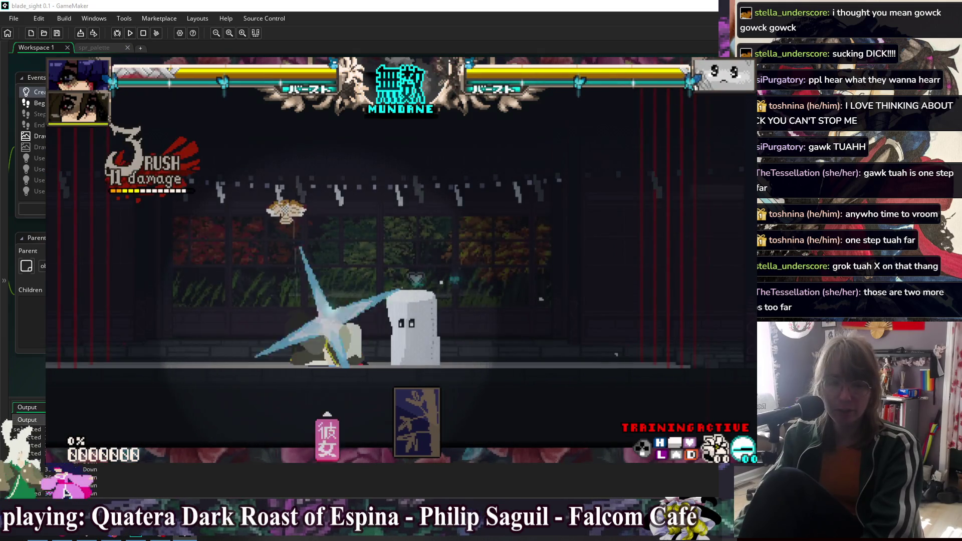
{"action": "key", "text": "Down"}
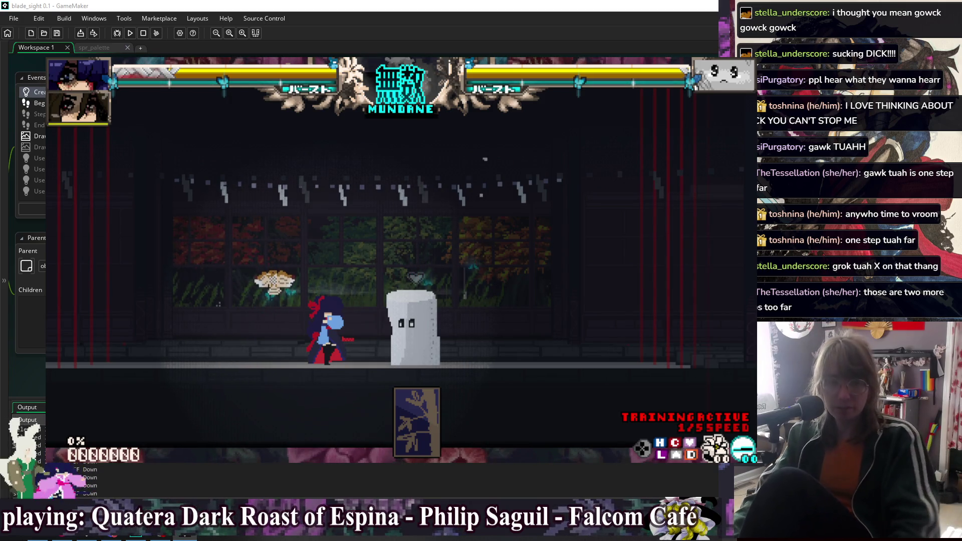
{"action": "key", "text": "Escape"}
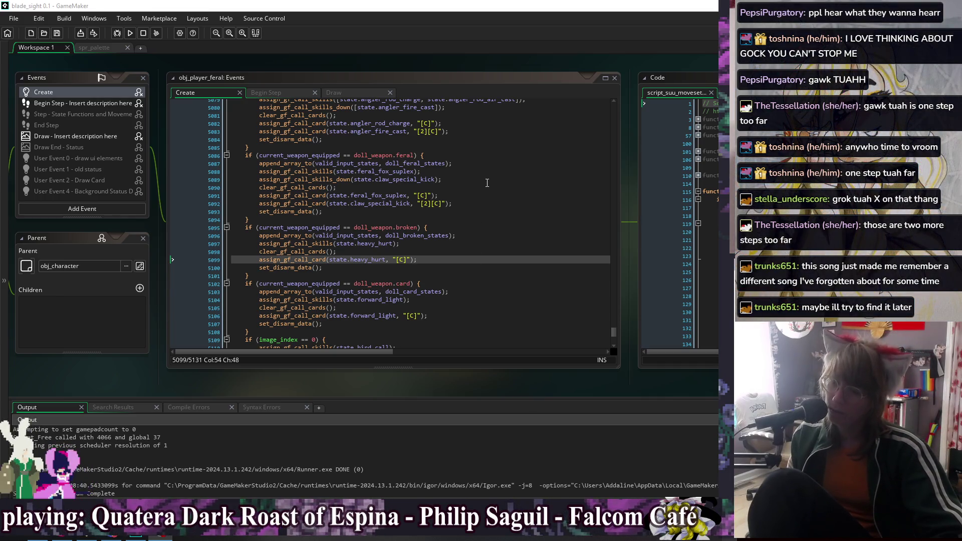
{"action": "scroll", "coordinate": [485, 190], "scroll_direction": "down", "scroll_amount": 6}
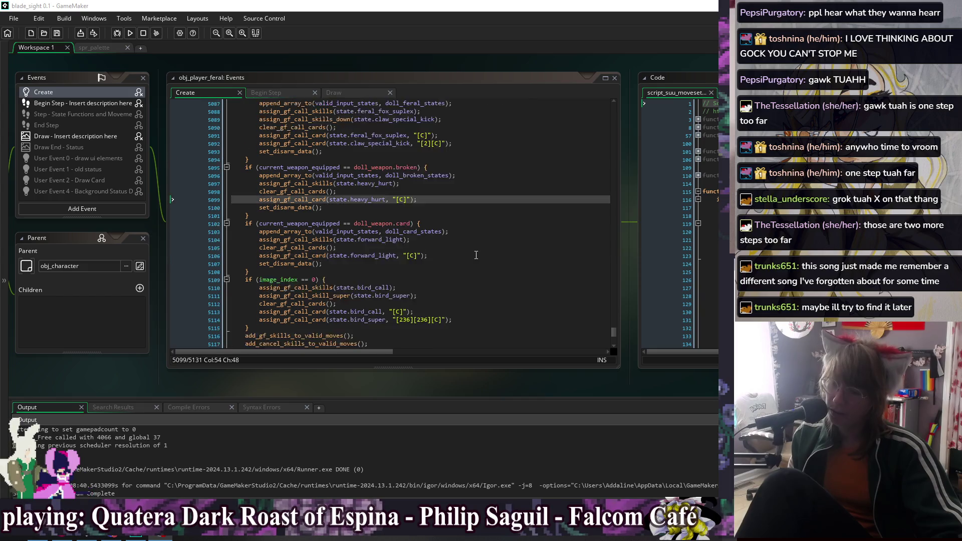
{"action": "left_click", "coordinate": [329, 55]}
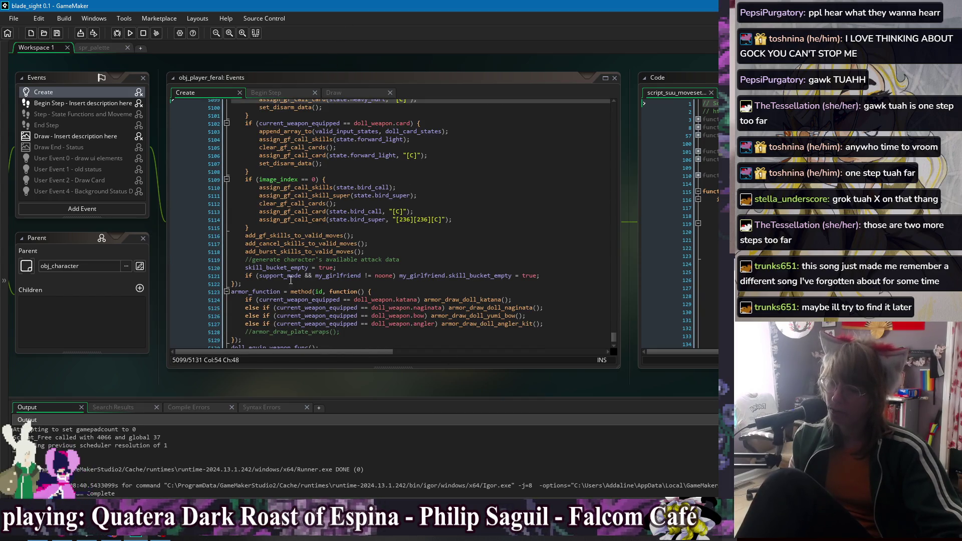
{"action": "right_click", "coordinate": [259, 64]}
{"action": "mouse_move", "coordinate": [264, 76]}
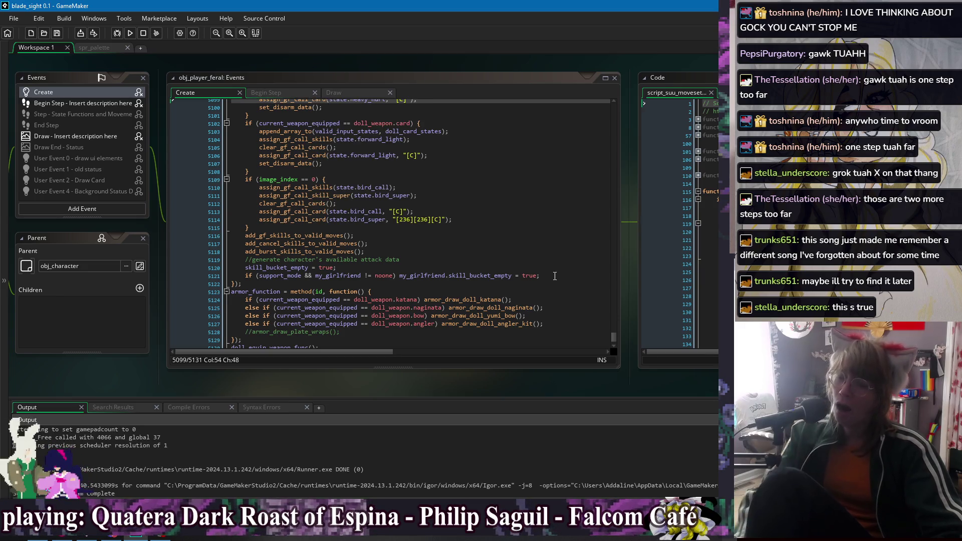
{"action": "left_click_drag", "start_coordinate": [556, 277], "coordinate": [552, 268]}
{"action": "key", "text": "ctrl+x"}
{"action": "key", "text": "ctrl+z"}
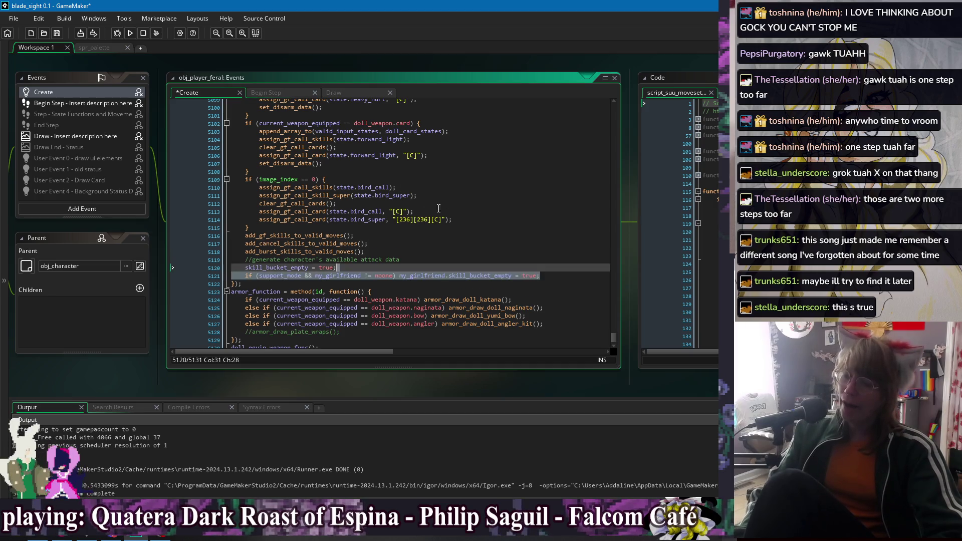
{"action": "key", "text": "ctrl+z"}
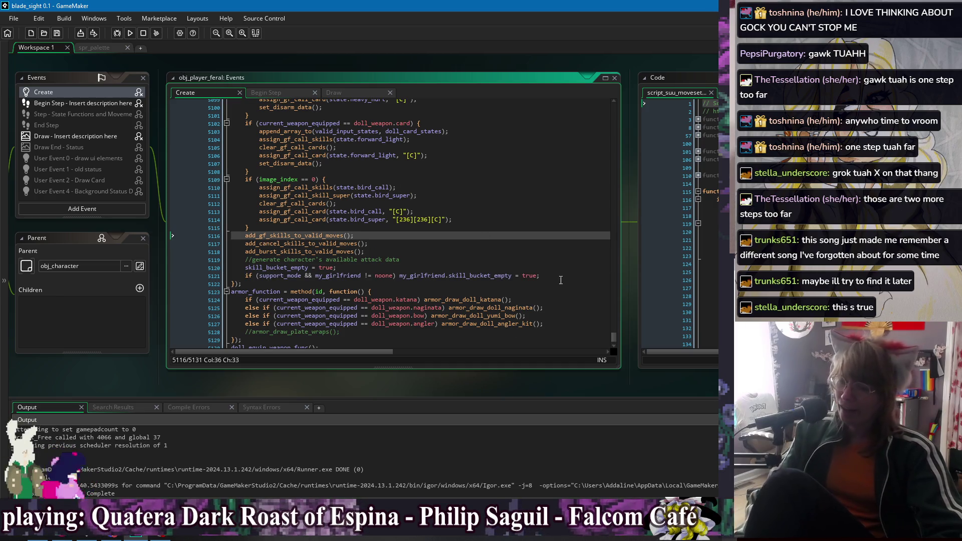
{"action": "left_click", "coordinate": [549, 266]}
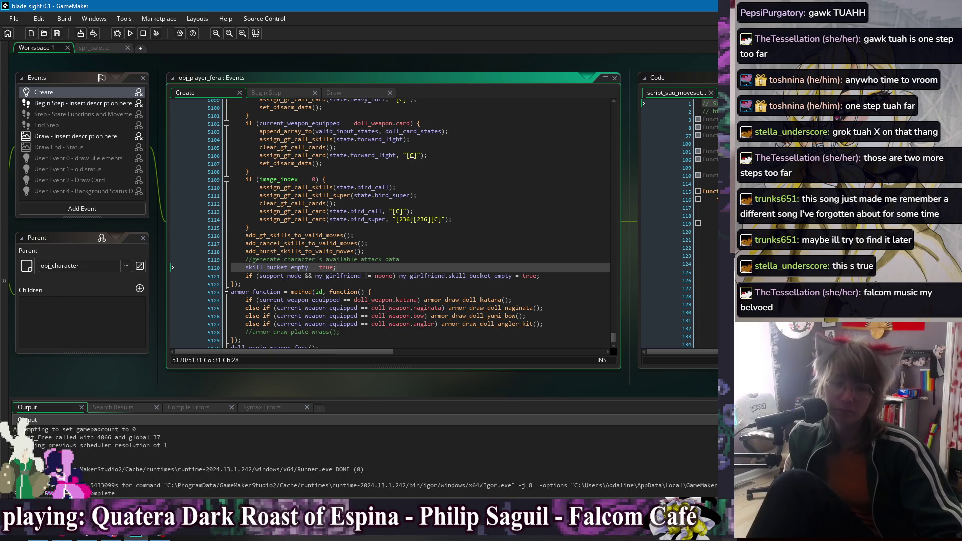
{"action": "left_click", "coordinate": [536, 259]}
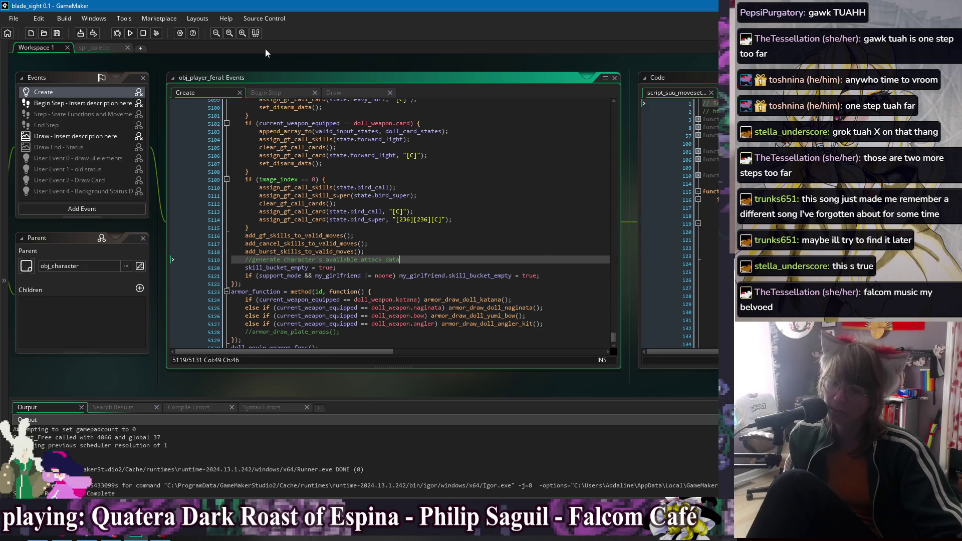
{"action": "right_click", "coordinate": [274, 62]}
{"action": "mouse_move", "coordinate": [296, 74]}
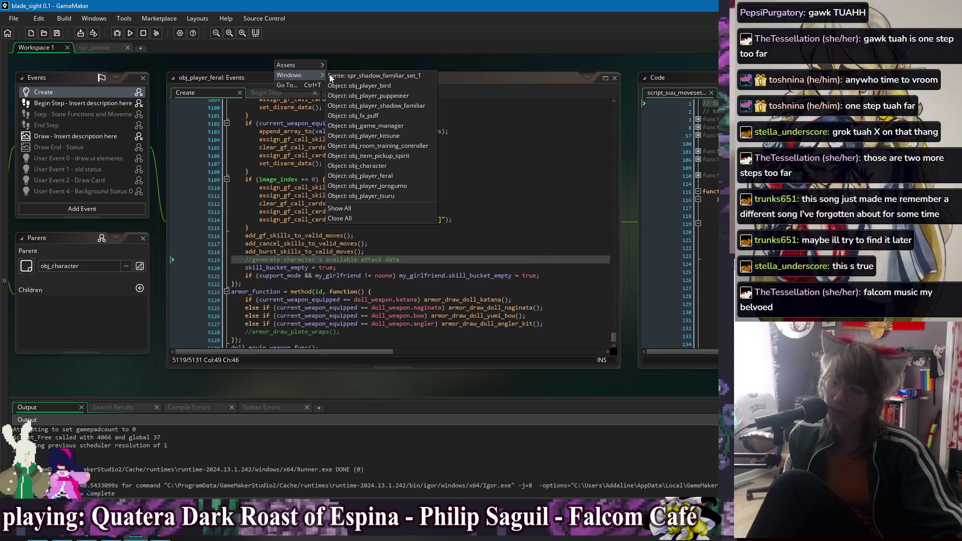
{"action": "left_click", "coordinate": [434, 64]}
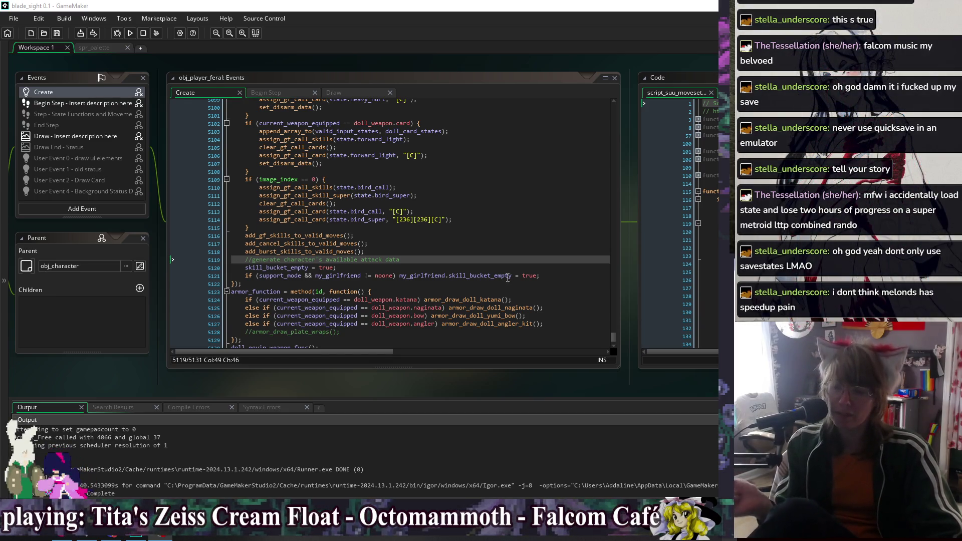
{"action": "left_click", "coordinate": [467, 258]}
- Step through lines 5115–5120 around add_gf_skills_to_valid_moves, leaving the caret at the end of line 5115
{"action": "key", "text": "Up"}
{"action": "key", "text": "Up"}
{"action": "key", "text": "Up"}
{"action": "key", "text": "Down"}
{"action": "key", "text": "Down"}
{"action": "key", "text": "Down"}
{"action": "key", "text": "Up"}
{"action": "key", "text": "Up"}
{"action": "key", "text": "Up"}
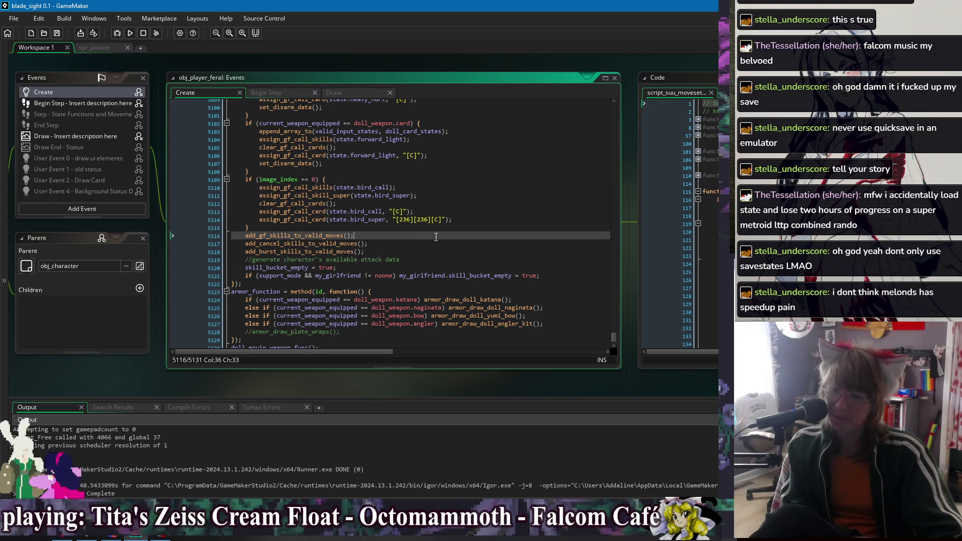
{"action": "key", "text": "Down"}
{"action": "key", "text": "Down"}
{"action": "key", "text": "Down"}
{"action": "key", "text": "Up"}
{"action": "key", "text": "Up"}
{"action": "key", "text": "Up"}
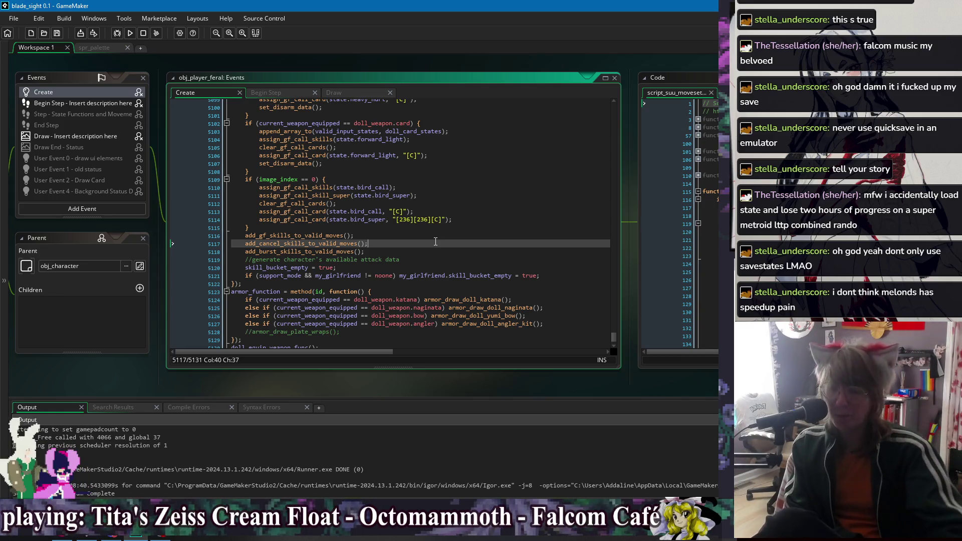
{"action": "left_click", "coordinate": [439, 237]}
{"action": "left_click", "coordinate": [467, 228]}
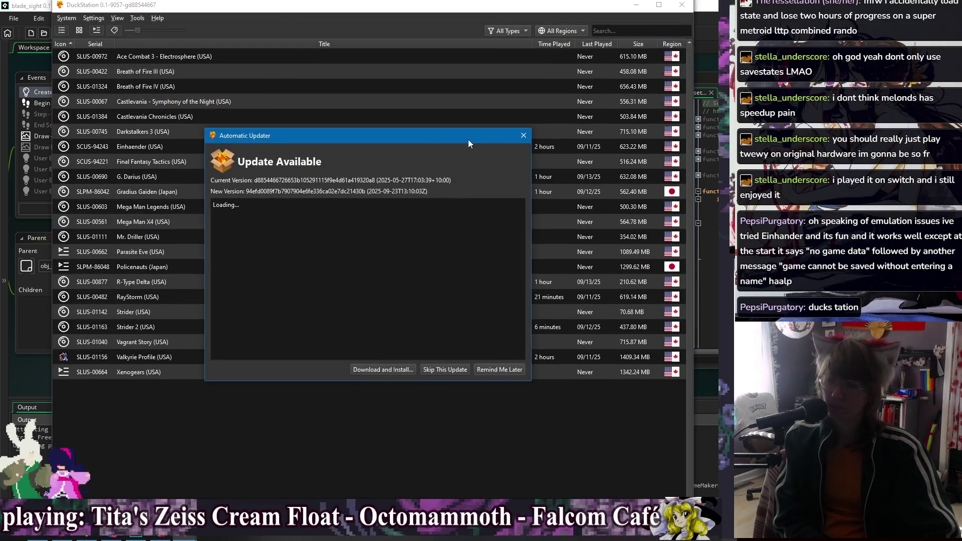
- Dismiss the update notice and fresh-boot Einhänder (USA) from the game list
{"action": "left_click", "coordinate": [522, 136]}
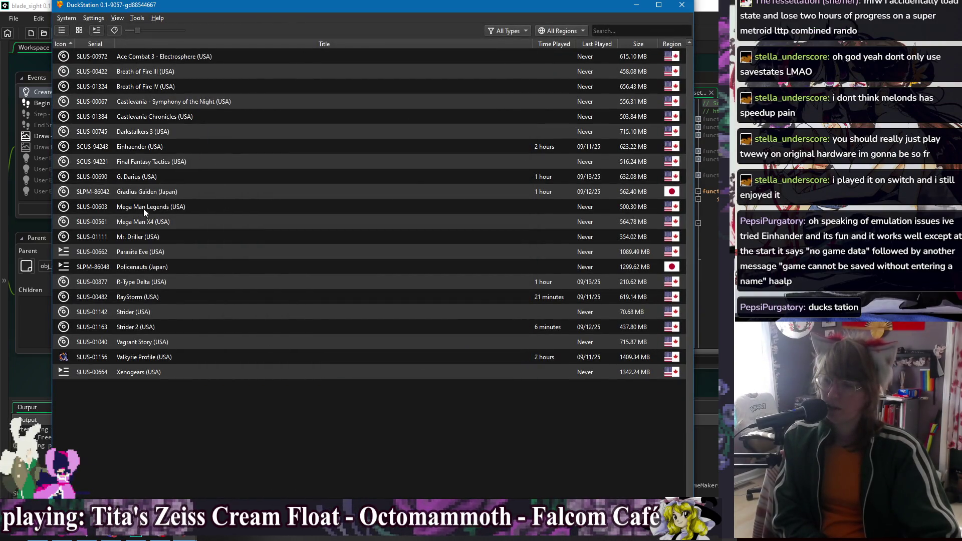
{"action": "double_click", "coordinate": [139, 148]}
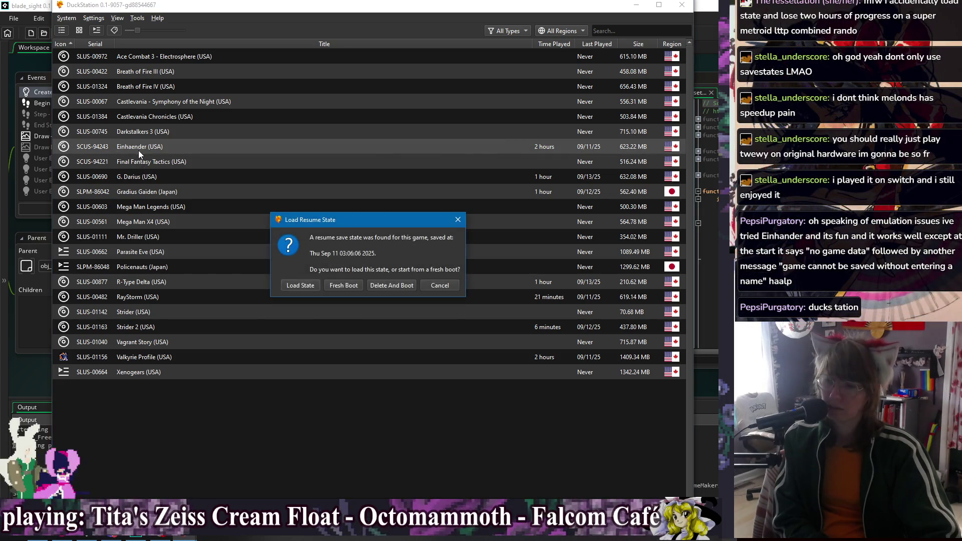
{"action": "left_click", "coordinate": [350, 288]}
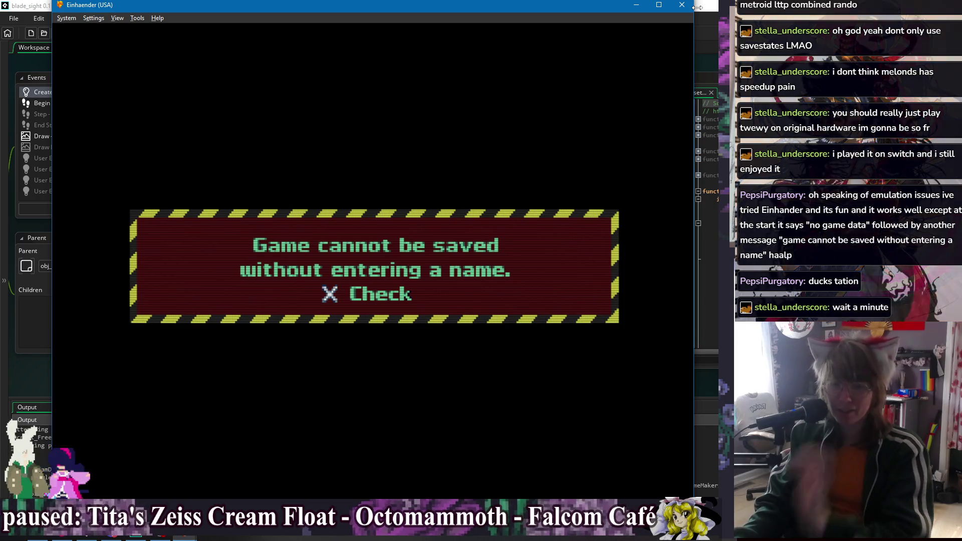
- Dismiss the cannot-save warning, fast-forward the intro, and open FILE OPTION to create a data file
{"action": "key", "text": "Return"}
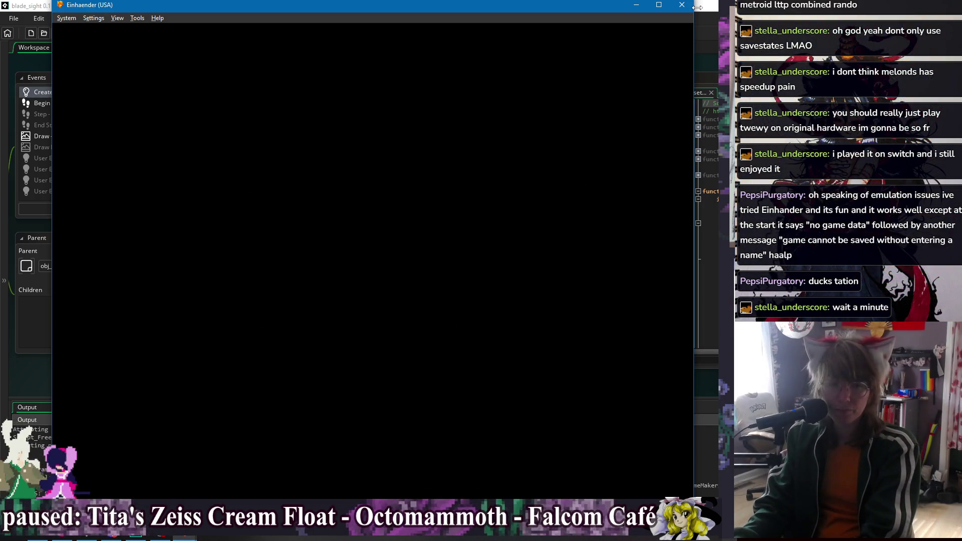
{"action": "key", "text": "Tab"}
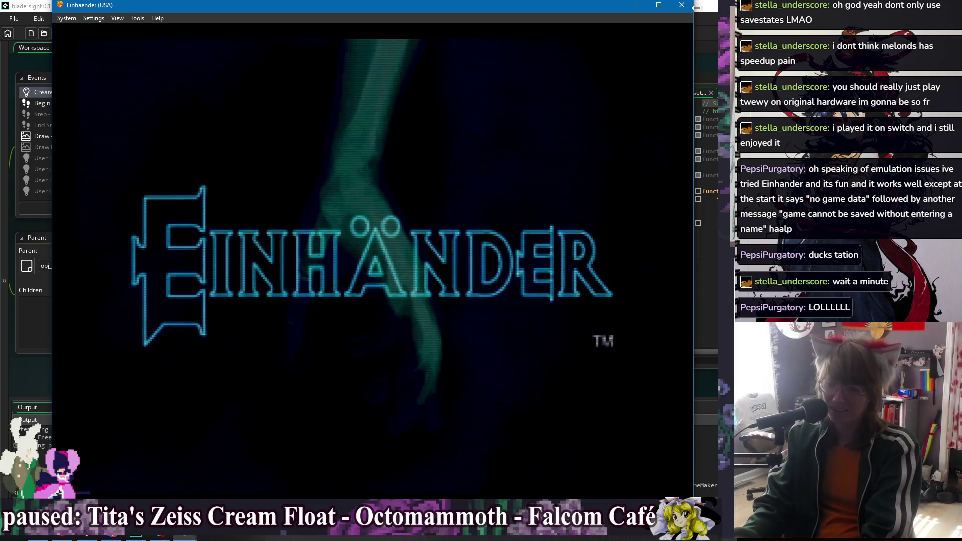
{"action": "key", "text": "Right"}
{"action": "key", "text": "Right"}
{"action": "key", "text": "Left"}
{"action": "key", "text": "Right"}
{"action": "key", "text": "Right"}
{"action": "key", "text": "Right"}
{"action": "key", "text": "Return"}
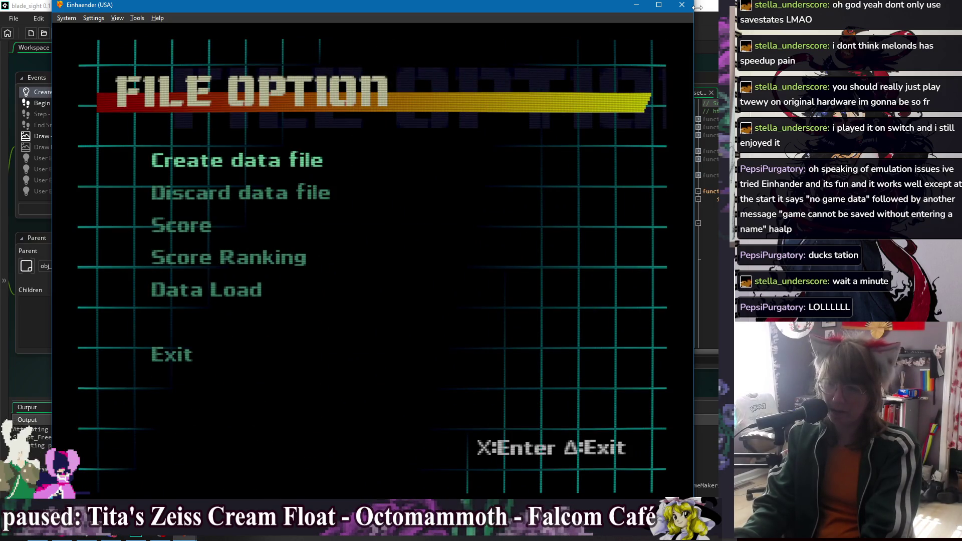
{"action": "key", "text": "Return"}
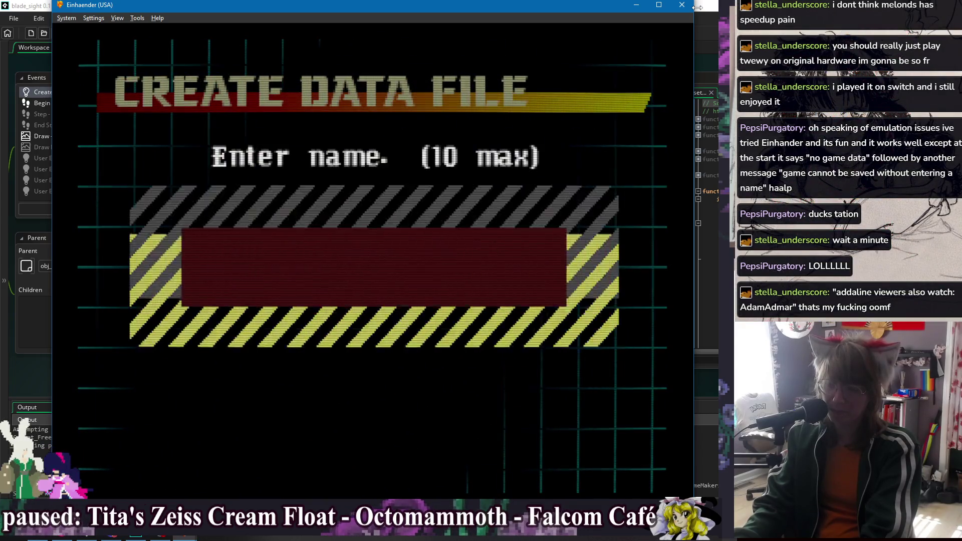
- Enter a save name on the letter grid and confirm creating the data file
{"action": "key", "text": "Return"}
{"action": "key", "text": "Right"}
{"action": "key", "text": "Right"}
{"action": "key", "text": "Right"}
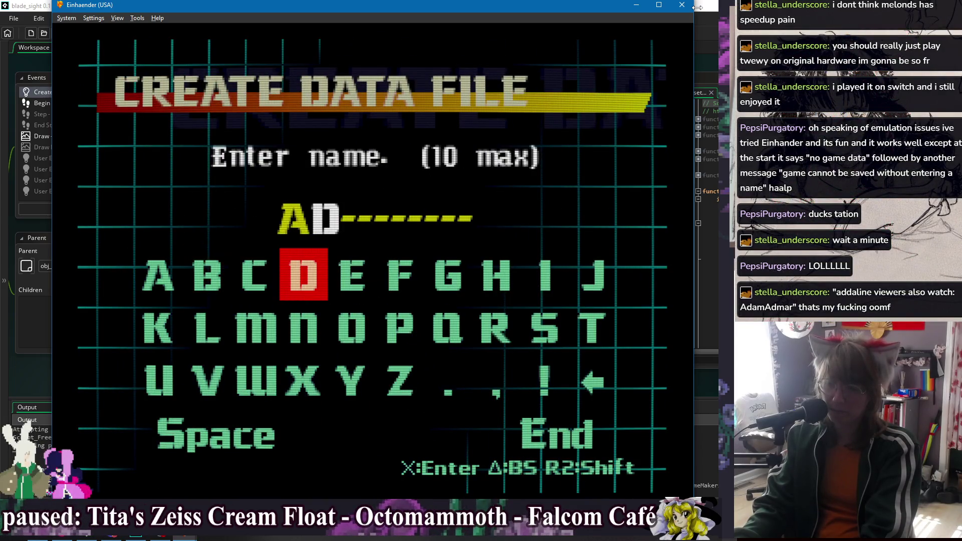
{"action": "key", "text": "Return"}
{"action": "key", "text": "Return"}
{"action": "key", "text": "Left"}
{"action": "key", "text": "Left"}
{"action": "key", "text": "Left"}
{"action": "key", "text": "Left"}
{"action": "key", "text": "Up"}
{"action": "key", "text": "Return"}
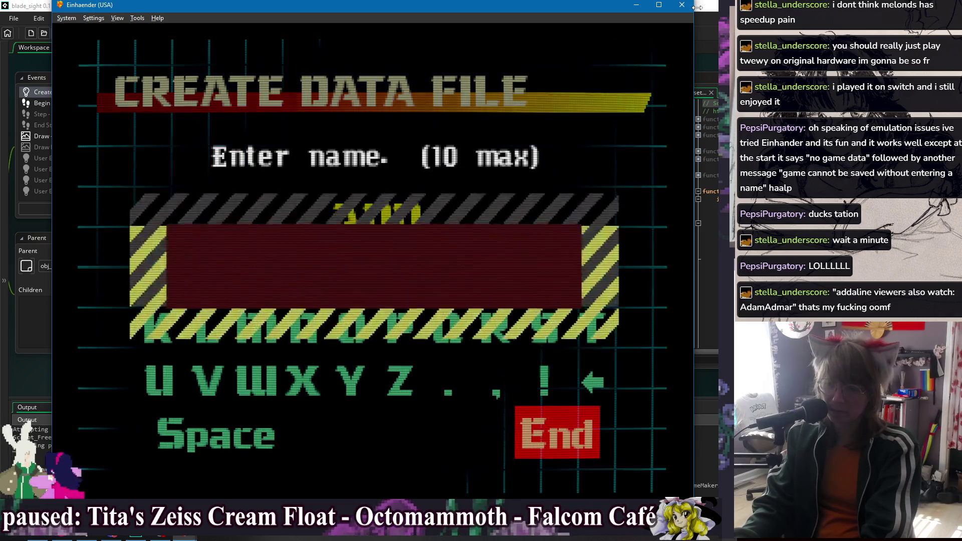
{"action": "key", "text": "Return"}
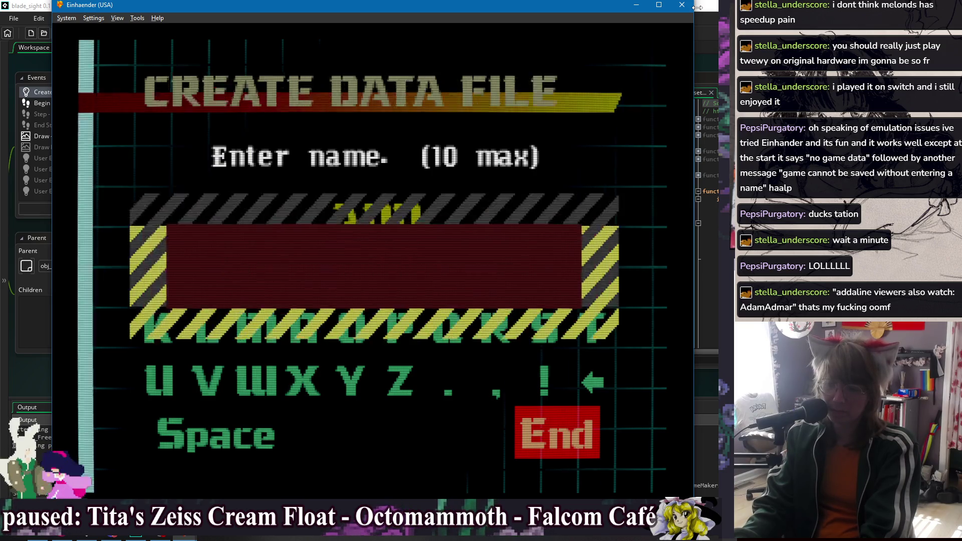
- Open the Score screen from the File Option menu
{"action": "key", "text": "Down"}
{"action": "key", "text": "Down"}
{"action": "key", "text": "Down"}
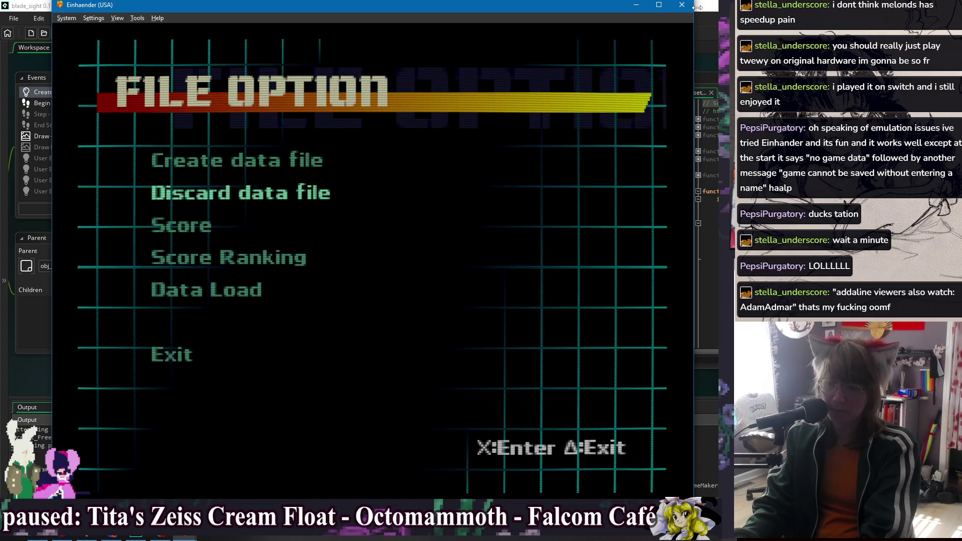
{"action": "key", "text": "Up"}
{"action": "key", "text": "Up"}
{"action": "key", "text": "Return"}
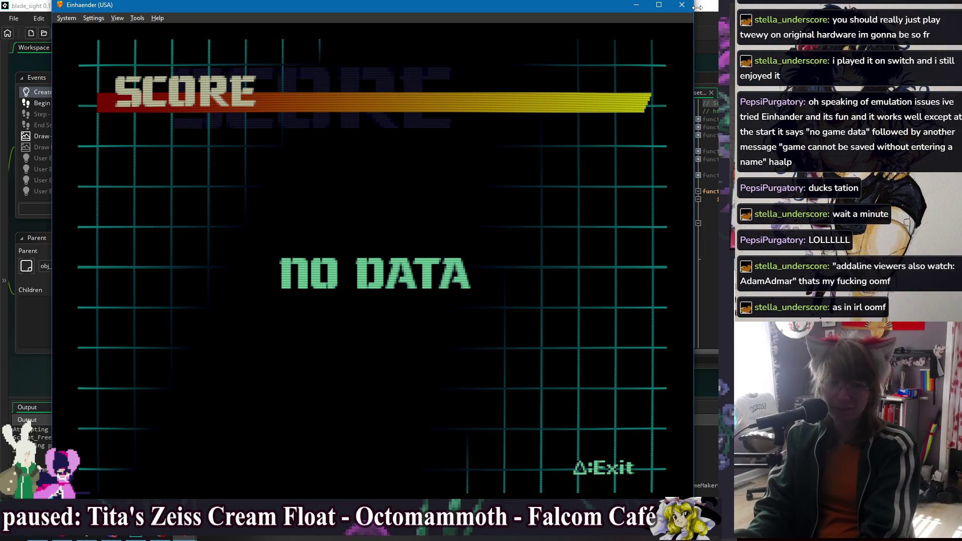
- Leave the NO DATA score screen, exit File Option, and cycle the title menu to CONFIGURATION
{"action": "key", "text": "Escape"}
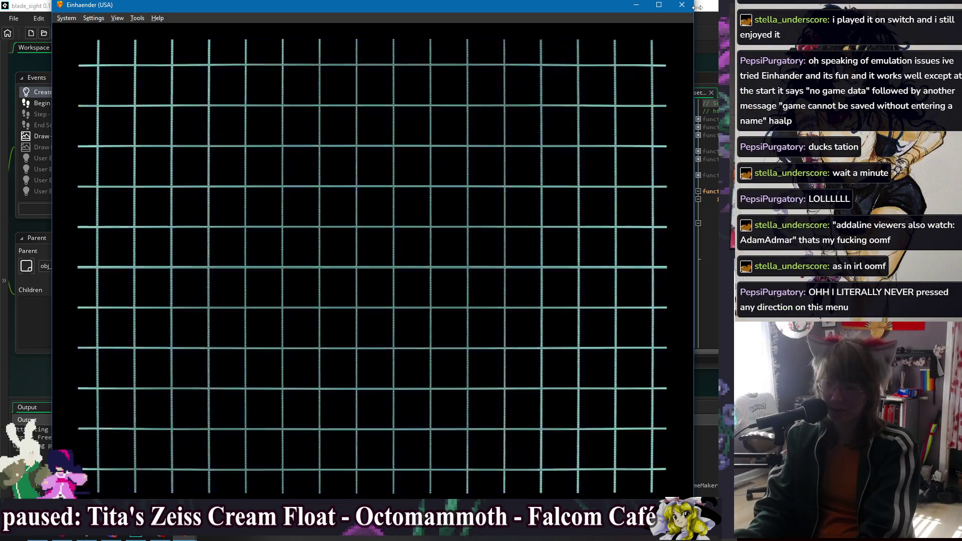
{"action": "key", "text": "Down"}
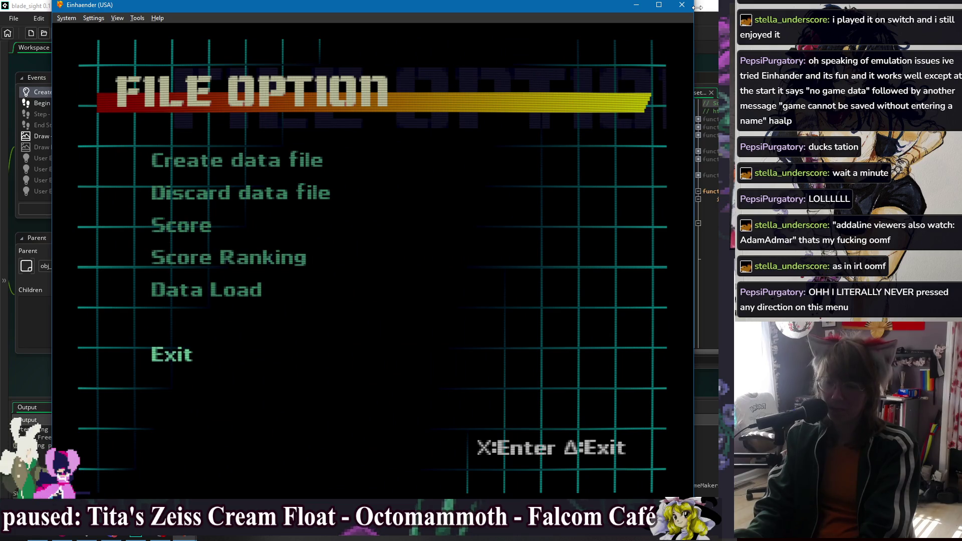
{"action": "key", "text": "Return"}
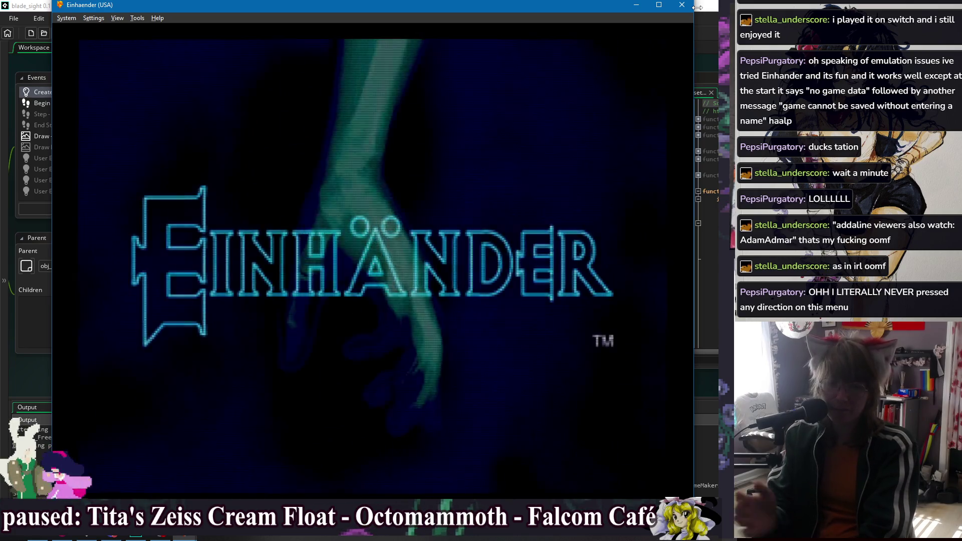
{"action": "key", "text": "Right"}
{"action": "key", "text": "Left"}
{"action": "key", "text": "Right"}
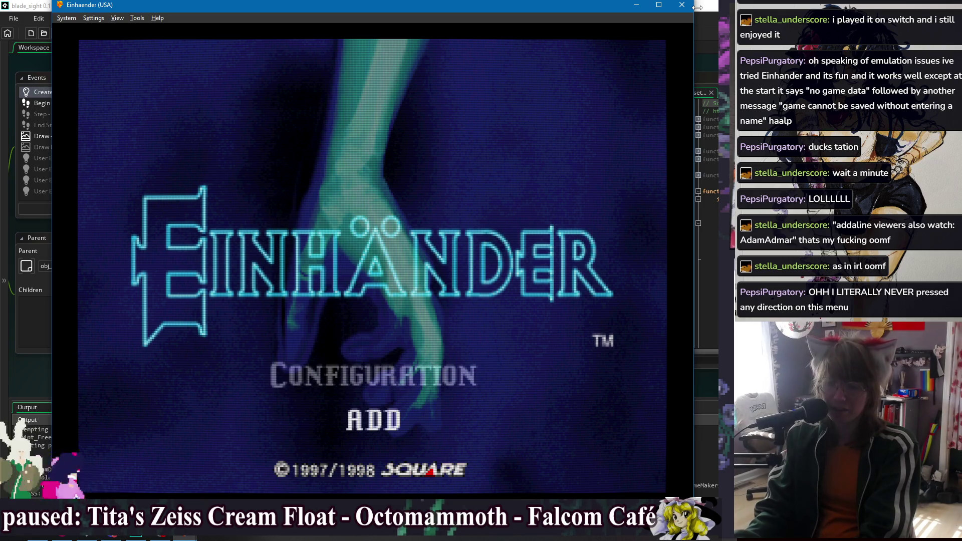
- Set difficulty to Normal, leave Screen Adjust at X:0, Y:0, and exit Configuration
{"action": "key", "text": "Right"}
{"action": "key", "text": "Right"}
{"action": "key", "text": "Right"}
{"action": "key", "text": "Return"}
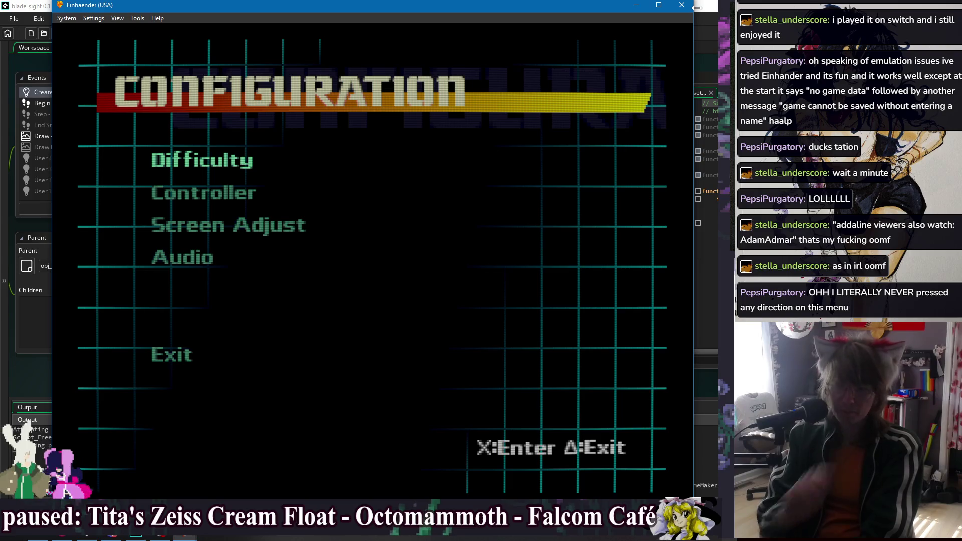
{"action": "key", "text": "Return"}
{"action": "key", "text": "Return"}
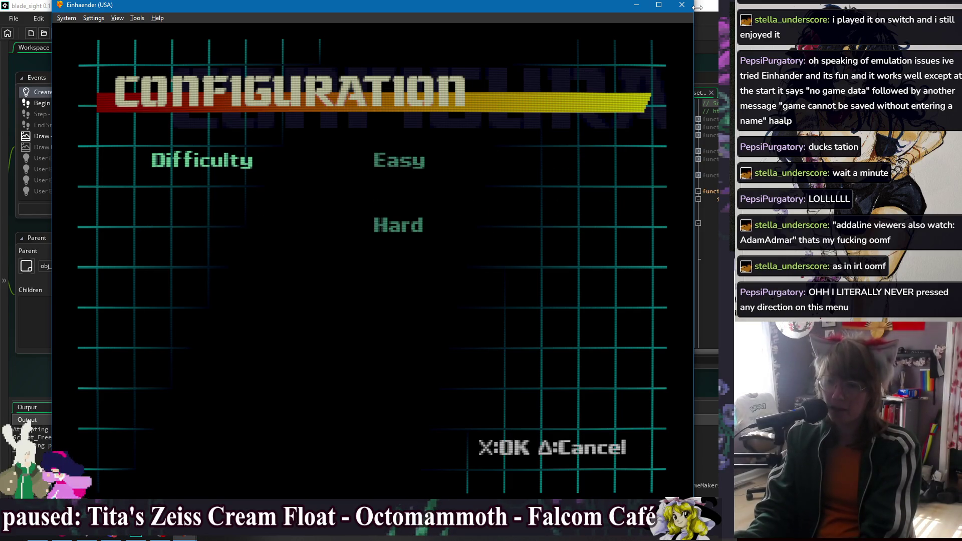
{"action": "key", "text": "Down"}
{"action": "key", "text": "Return"}
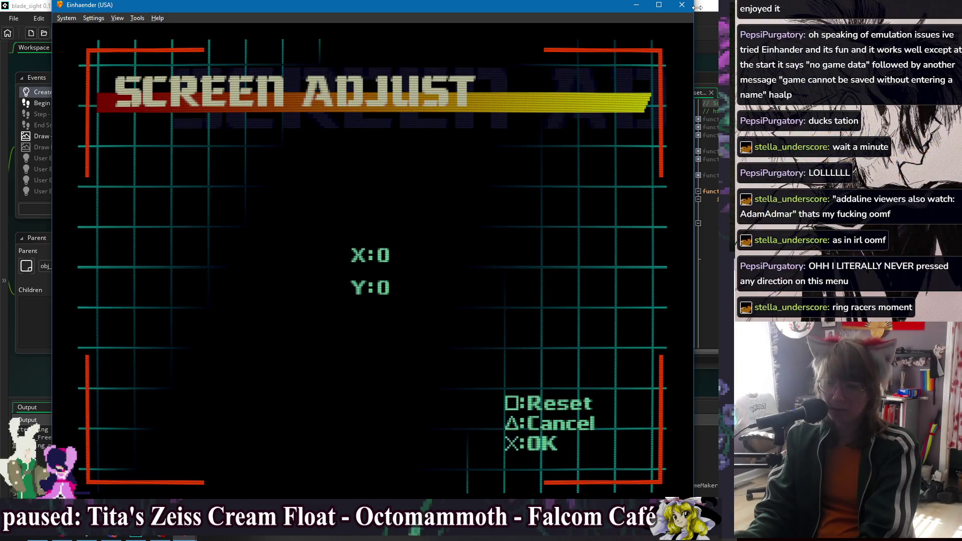
{"action": "key", "text": "Return"}
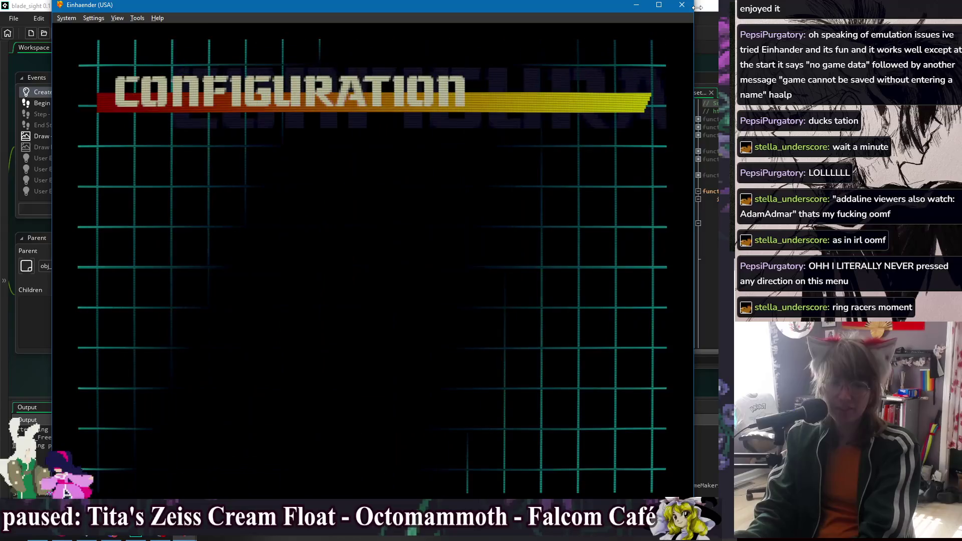
{"action": "key", "text": "Return"}
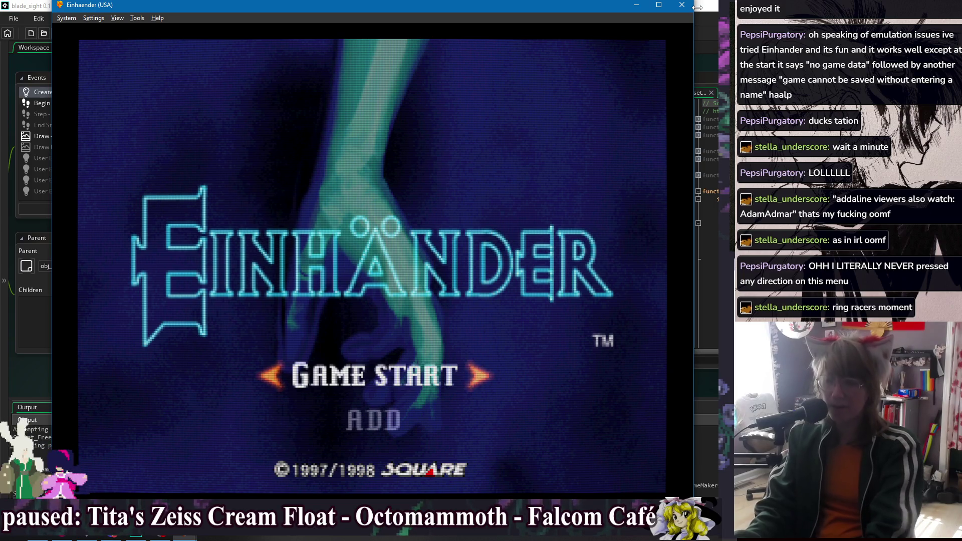
{"action": "left_click", "coordinate": [74, 22]}
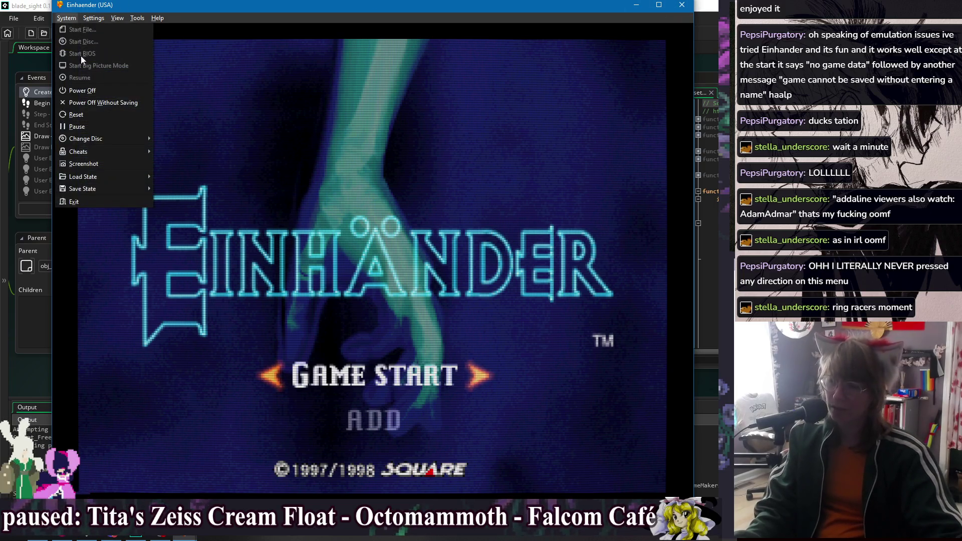
- Reset the console twice from the System menu and start a new game at the title screen
{"action": "left_click", "coordinate": [86, 113]}
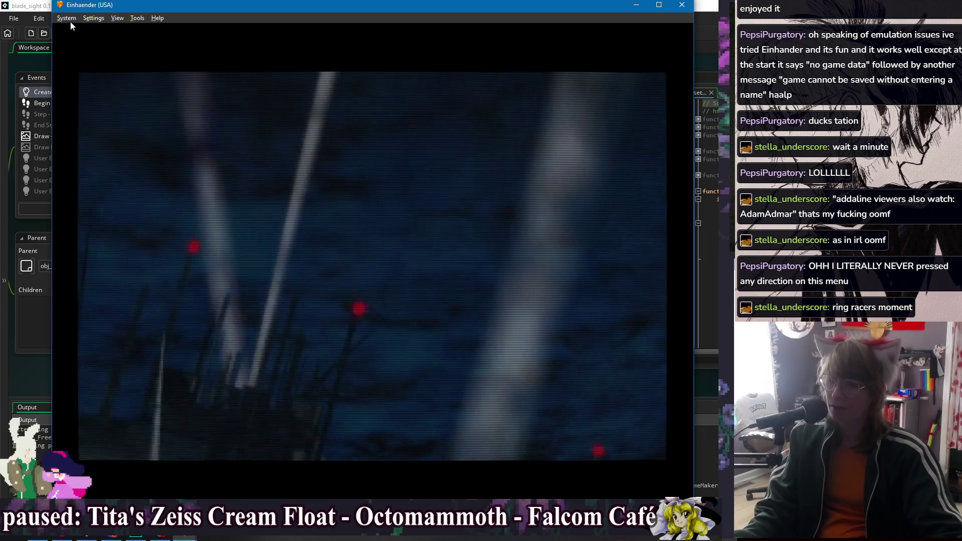
{"action": "left_click", "coordinate": [71, 20]}
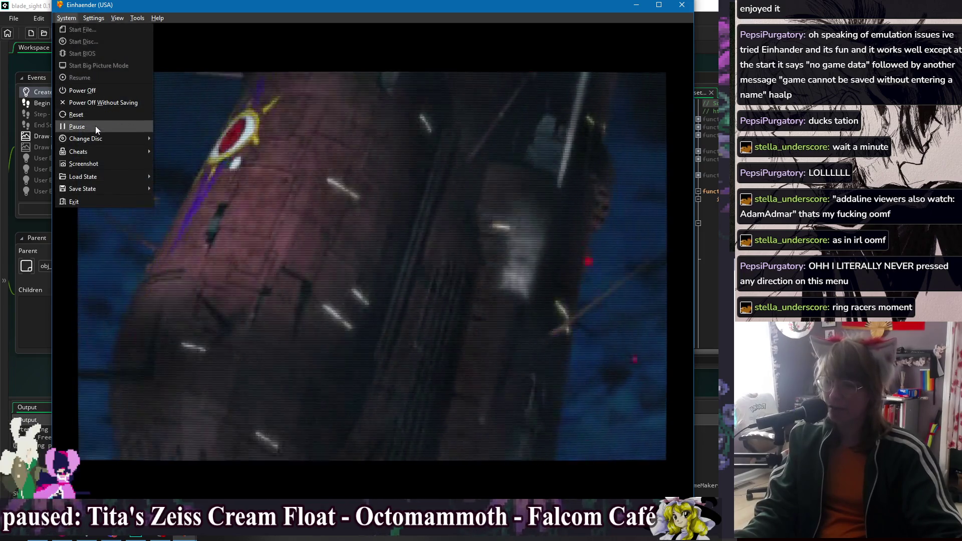
{"action": "left_click", "coordinate": [94, 115]}
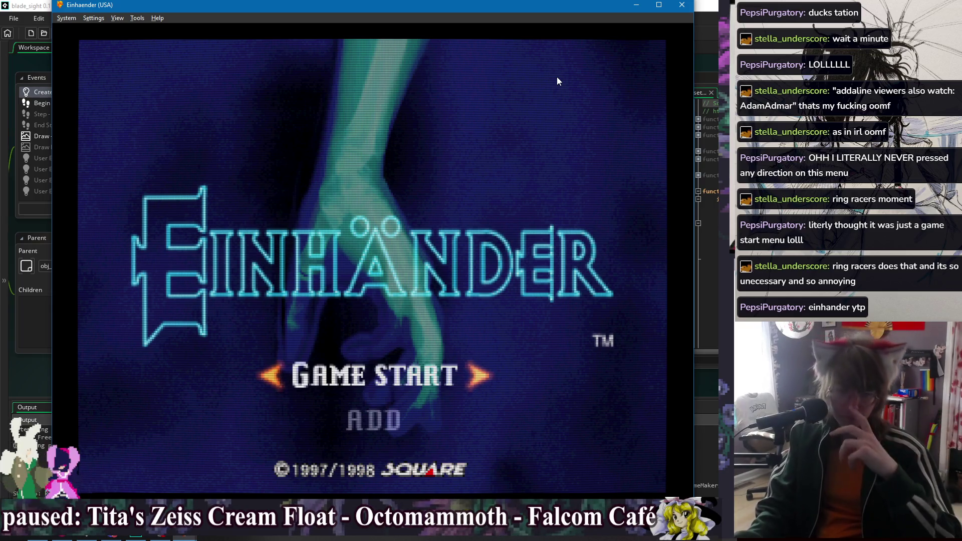
{"action": "key", "text": "Return"}
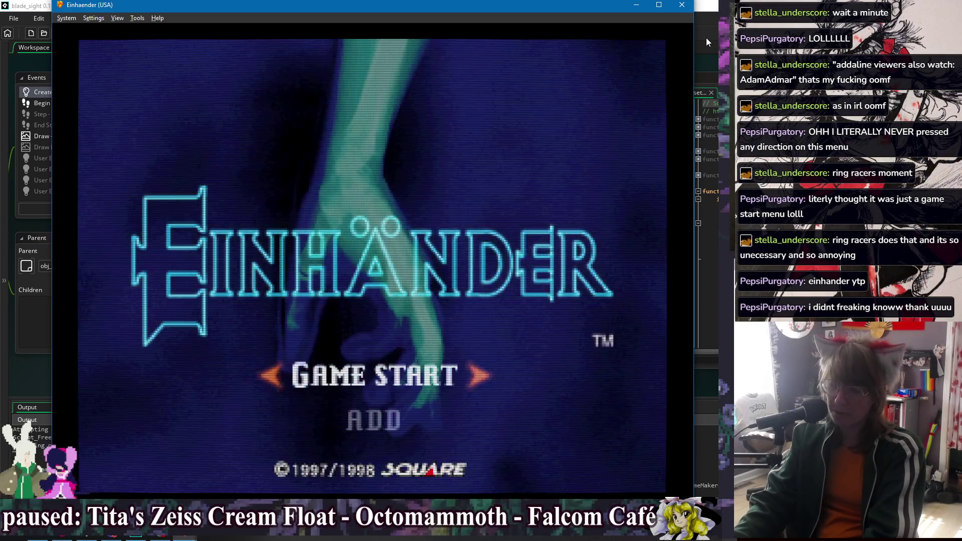
- Choose the Endymion FRS Mk.II fighter and proceed to Arm Selection
{"action": "key", "text": "Return"}
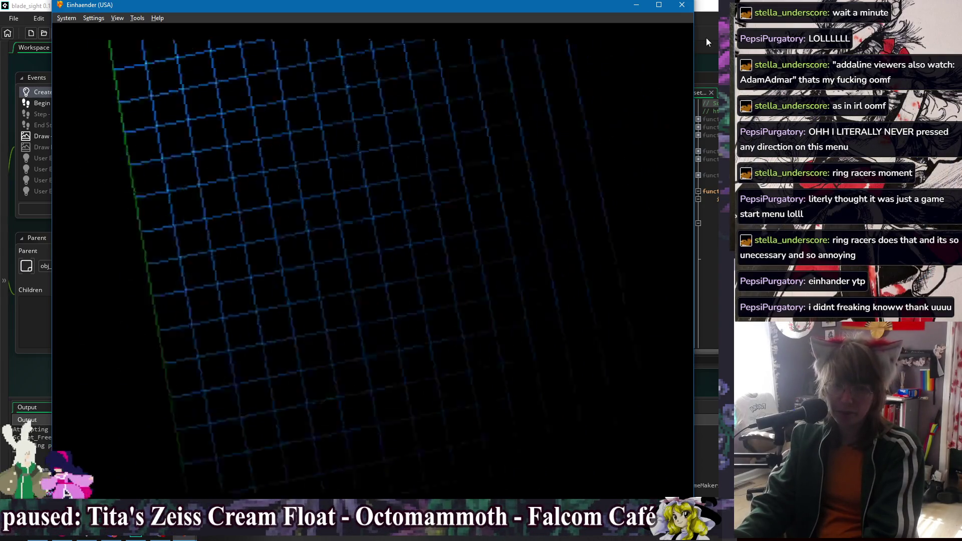
{"action": "key", "text": "Down"}
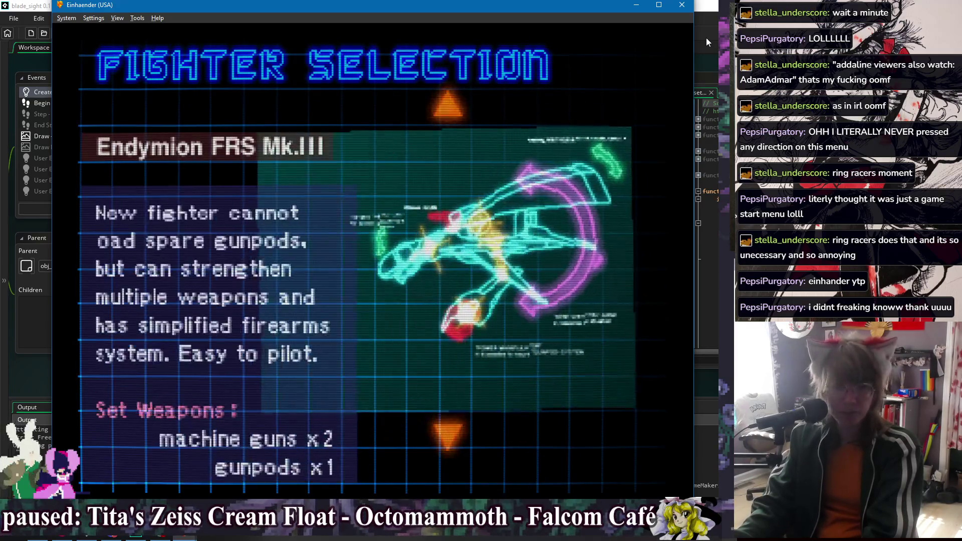
{"action": "key", "text": "Down"}
{"action": "key", "text": "Down"}
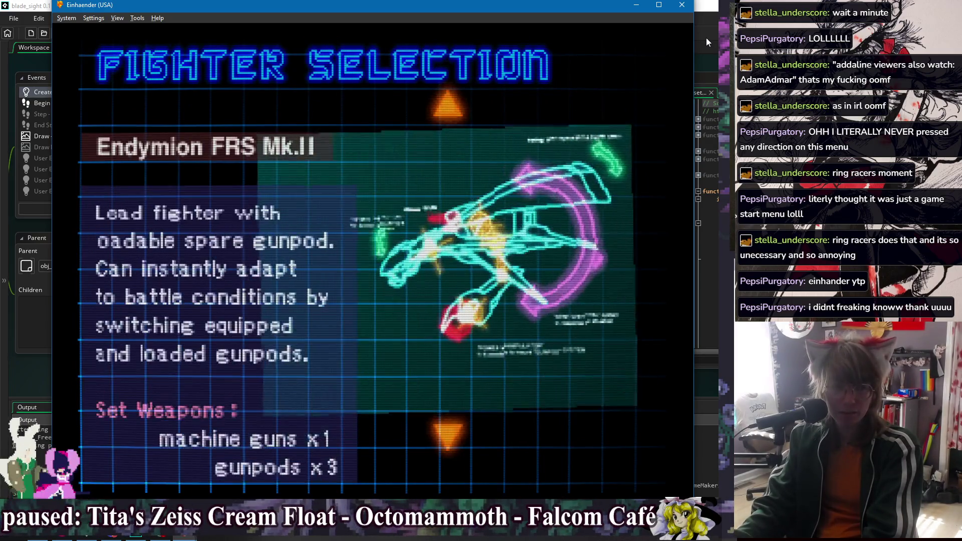
{"action": "key", "text": "Return"}
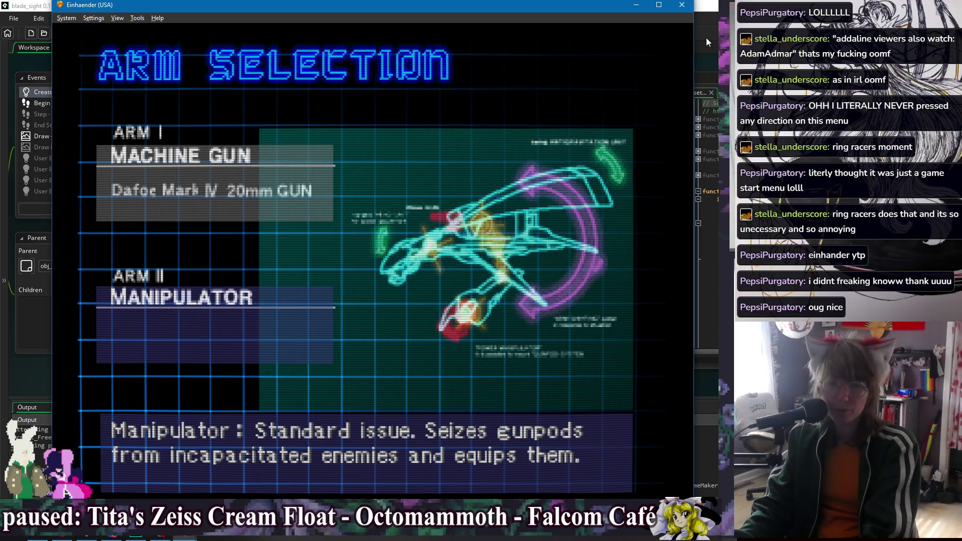
- Play the Einhänder training stage with the Manipulator arm, then shut the game down and close DuckStation
{"action": "key", "text": "Return"}
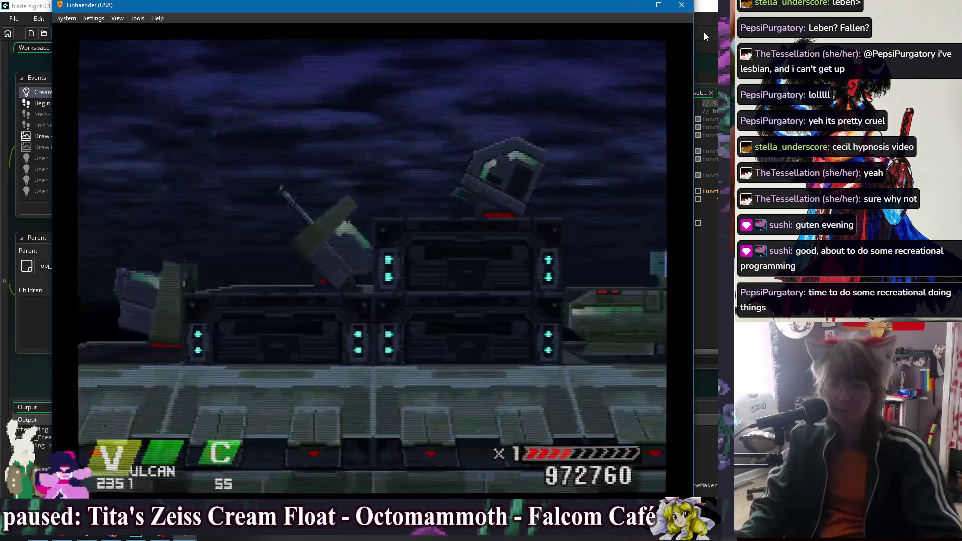
{"action": "left_click", "coordinate": [682, 5]}
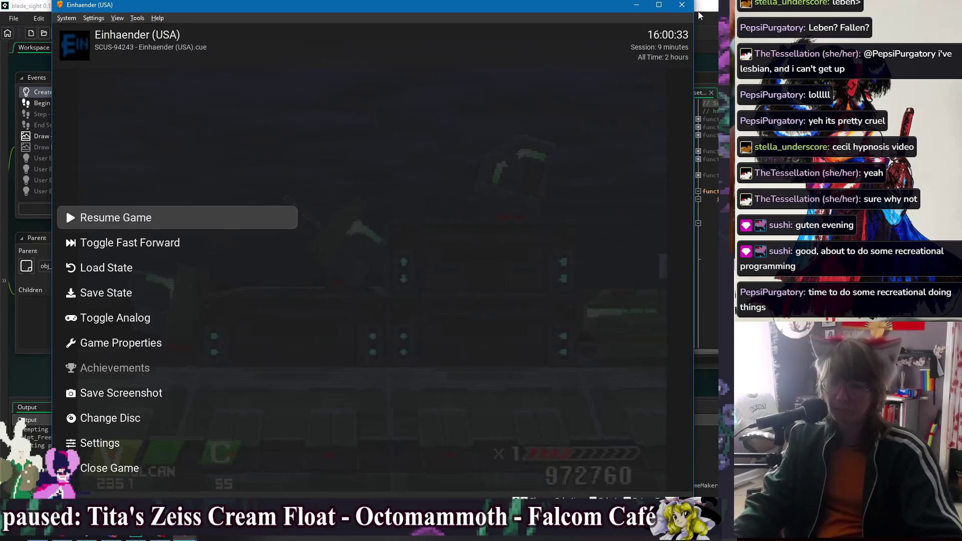
{"action": "left_click", "coordinate": [395, 278]}
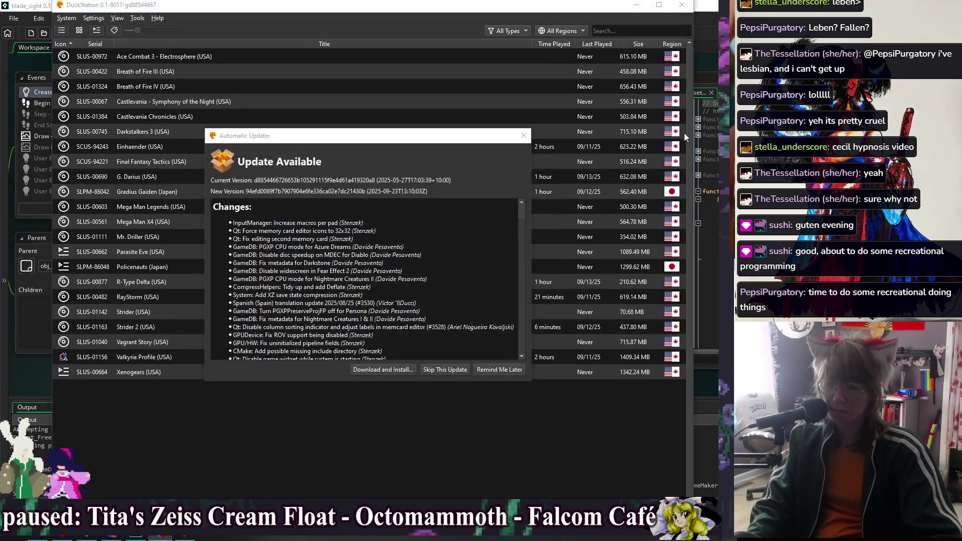
{"action": "left_click", "coordinate": [523, 135]}
{"action": "left_click", "coordinate": [681, 5]}
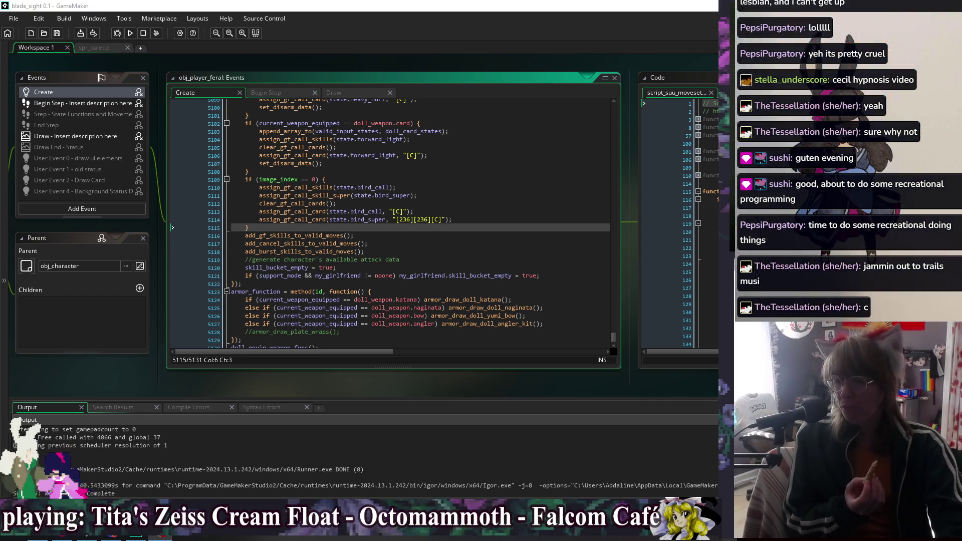
- Jump to the obj_player_puppeteer object editor through the workspace's Windows submenu
{"action": "scroll", "coordinate": [429, 202], "scroll_direction": "up", "scroll_amount": 20}
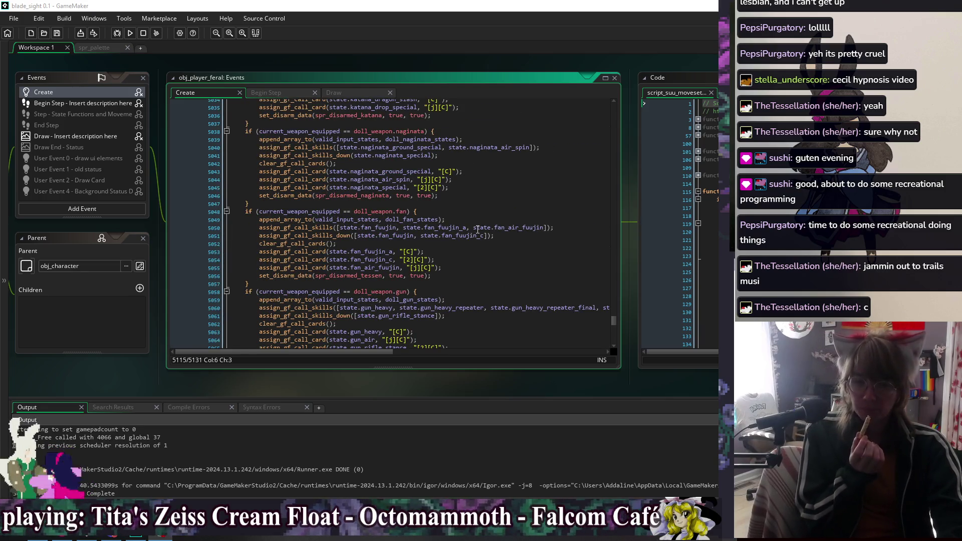
{"action": "scroll", "coordinate": [478, 235], "scroll_direction": "down", "scroll_amount": 4}
{"action": "right_click", "coordinate": [467, 66]}
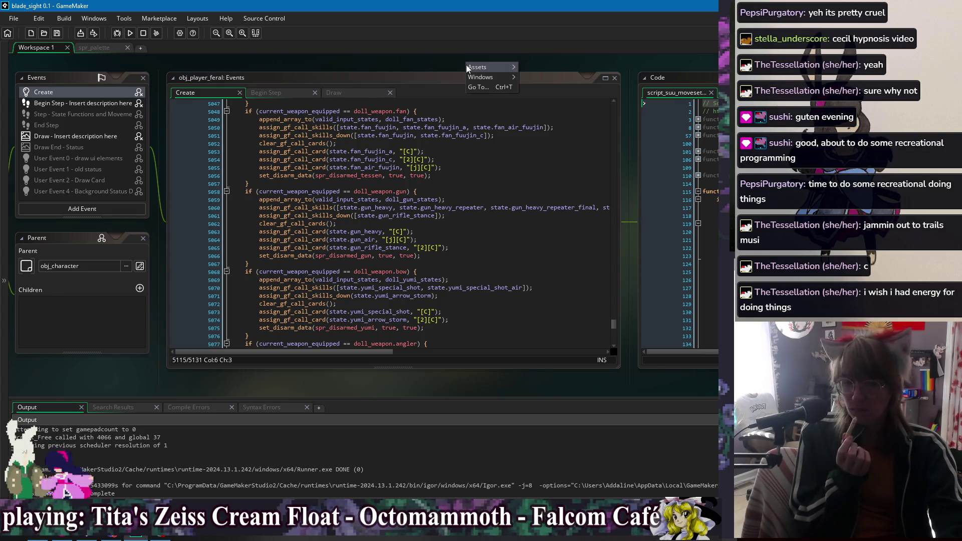
{"action": "mouse_move", "coordinate": [467, 69]}
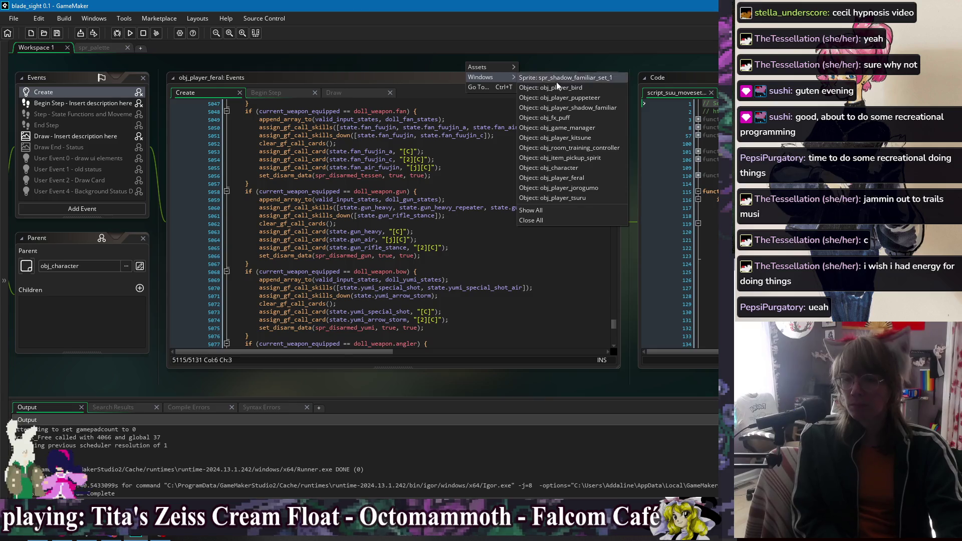
{"action": "left_click", "coordinate": [587, 98]}
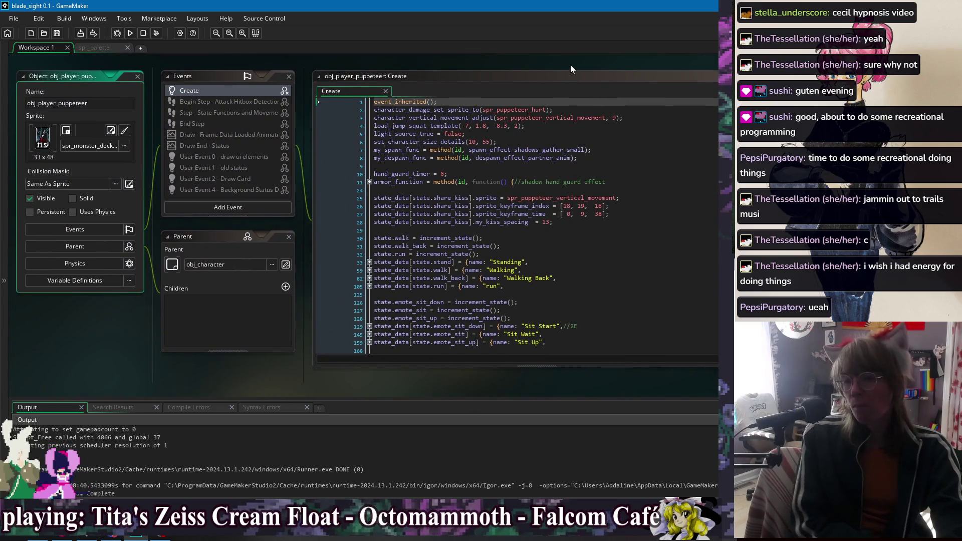
- Duplicate line 281 as assign_gf_call_skills_down(state.call_shadow) and save the Create code
{"action": "left_click_drag", "start_coordinate": [570, 64], "coordinate": [540, 60]}
{"action": "scroll", "coordinate": [501, 225], "scroll_direction": "down", "scroll_amount": 8}
{"action": "scroll", "coordinate": [520, 108], "scroll_direction": "down", "scroll_amount": 10}
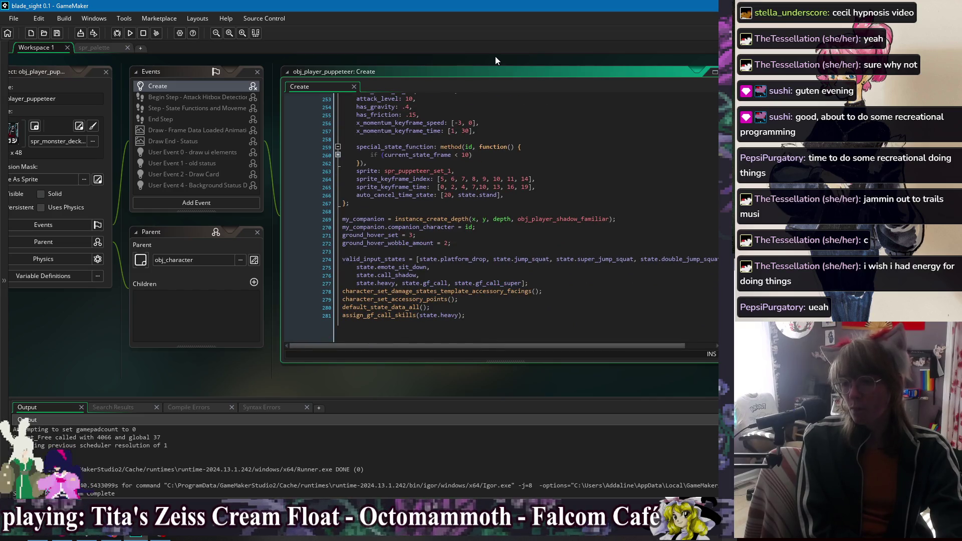
{"action": "left_click", "coordinate": [494, 335]}
{"action": "key", "text": "ctrl+d"}
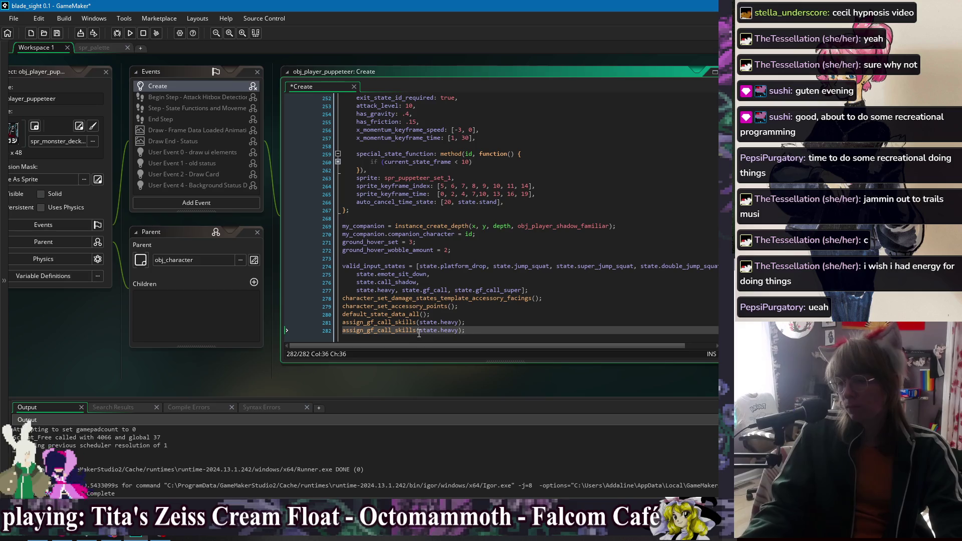
{"action": "type", "text": "_down"}
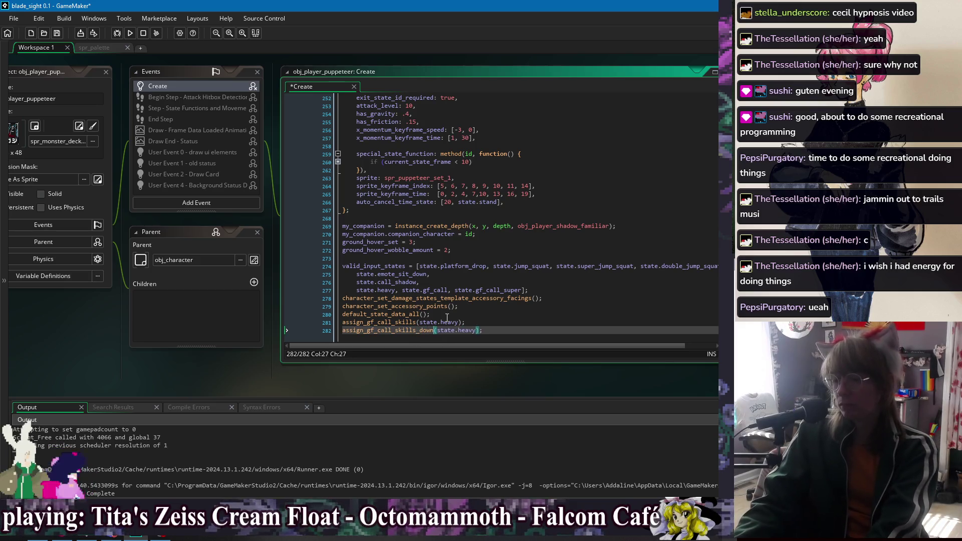
{"action": "double_click", "coordinate": [463, 330]}
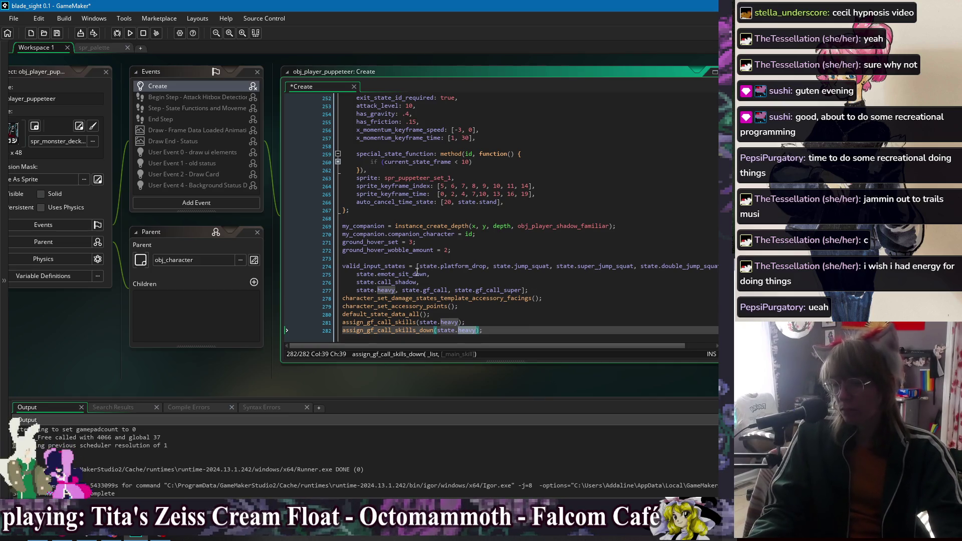
{"action": "left_click", "coordinate": [389, 290]}
{"action": "double_click", "coordinate": [396, 282]}
{"action": "key", "text": "ctrl+c"}
{"action": "double_click", "coordinate": [468, 330]}
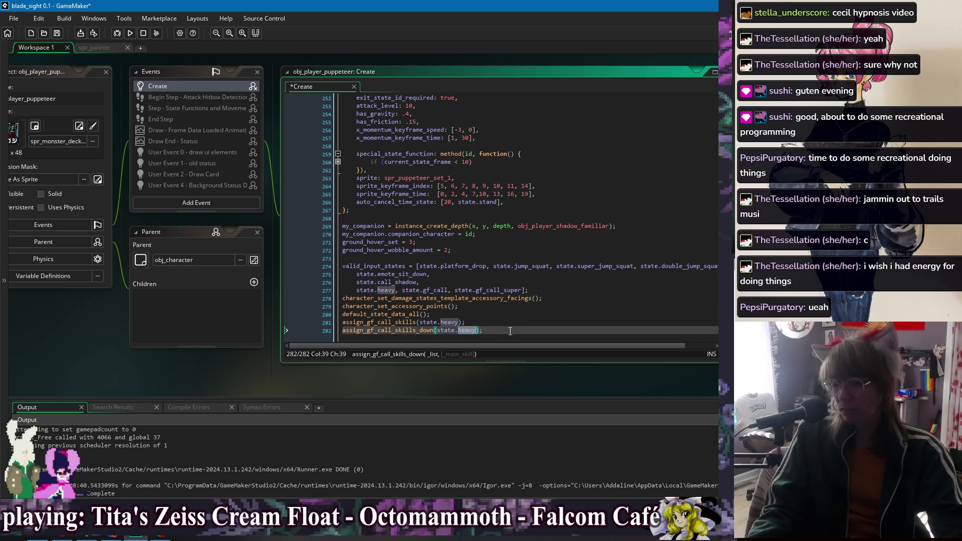
{"action": "key", "text": "ctrl+v"}
{"action": "key", "text": "ctrl+s"}
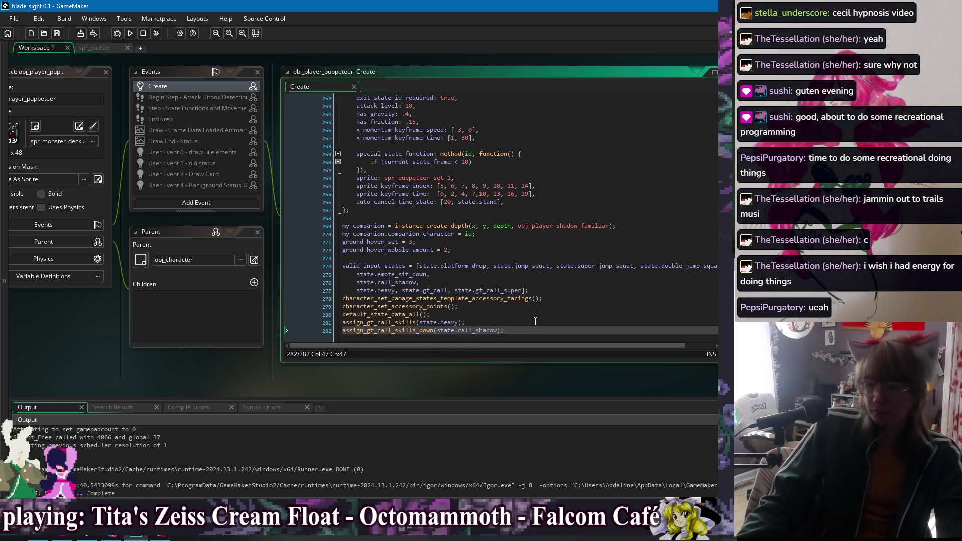
- Add an add_gf_skills_to_valid_moves(); call after the valid input states
{"action": "left_click", "coordinate": [568, 290]}
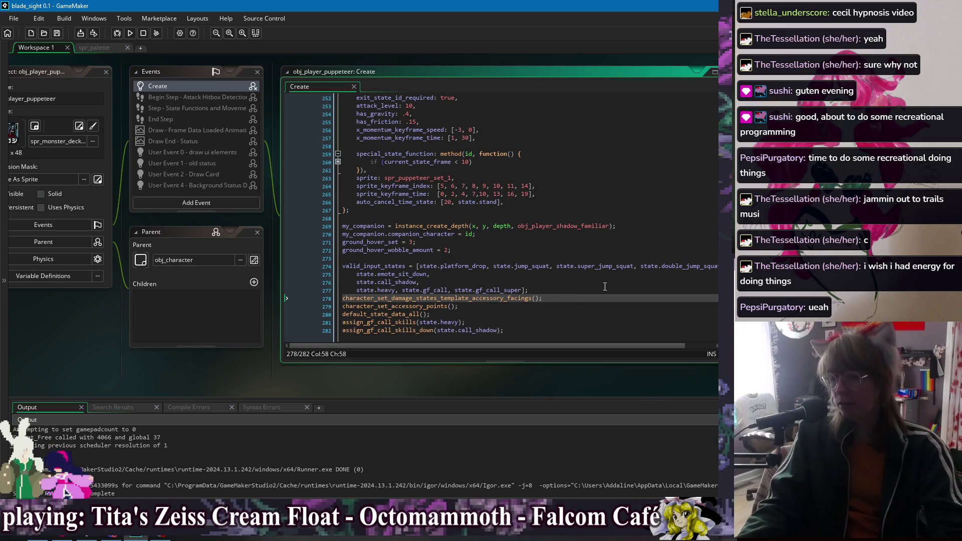
{"action": "key", "text": "Return"}
{"action": "type", "text": "a"}
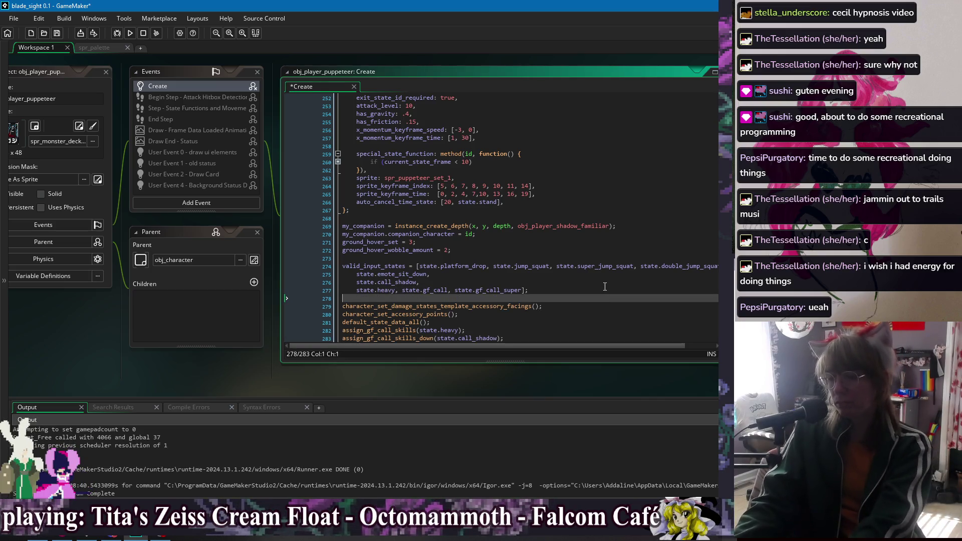
{"action": "type", "text": "dd_gf"}
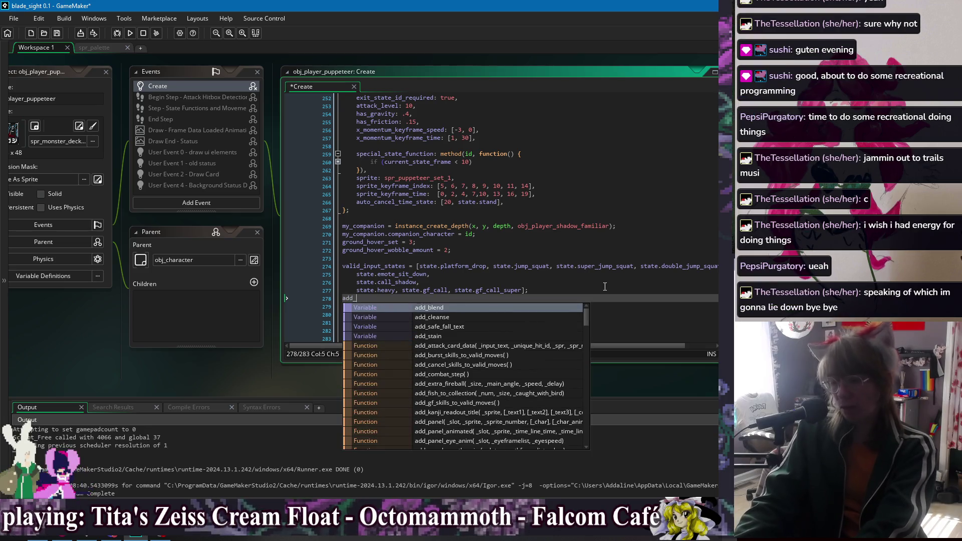
{"action": "key", "text": "Return"}
{"action": "type", "text": ";"}
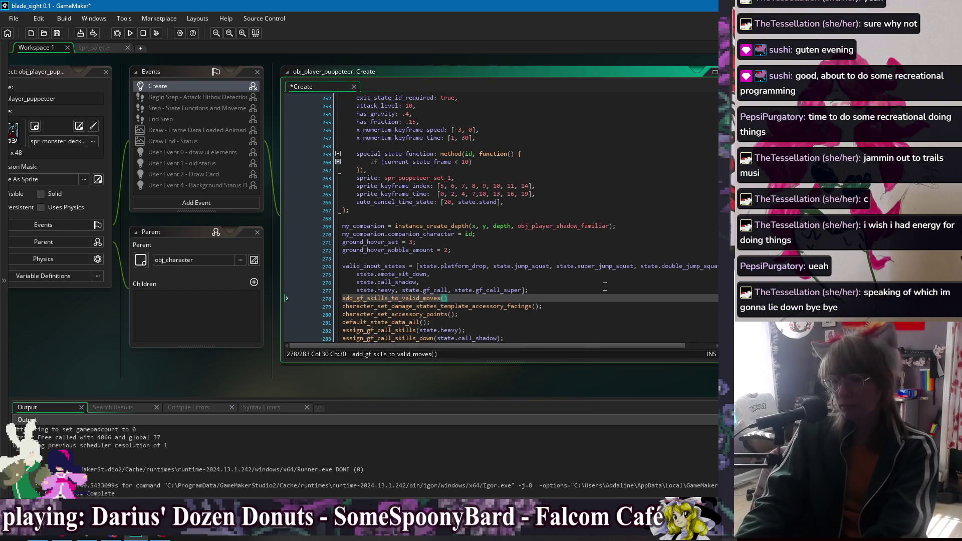
{"action": "left_click_drag", "start_coordinate": [522, 291], "coordinate": [404, 291]}
- Remove the gf_call entries from valid_input_states and test-run the game
{"action": "key", "text": "BackSpace"}
{"action": "left_click", "coordinate": [453, 282]}
{"action": "left_click", "coordinate": [130, 33]}
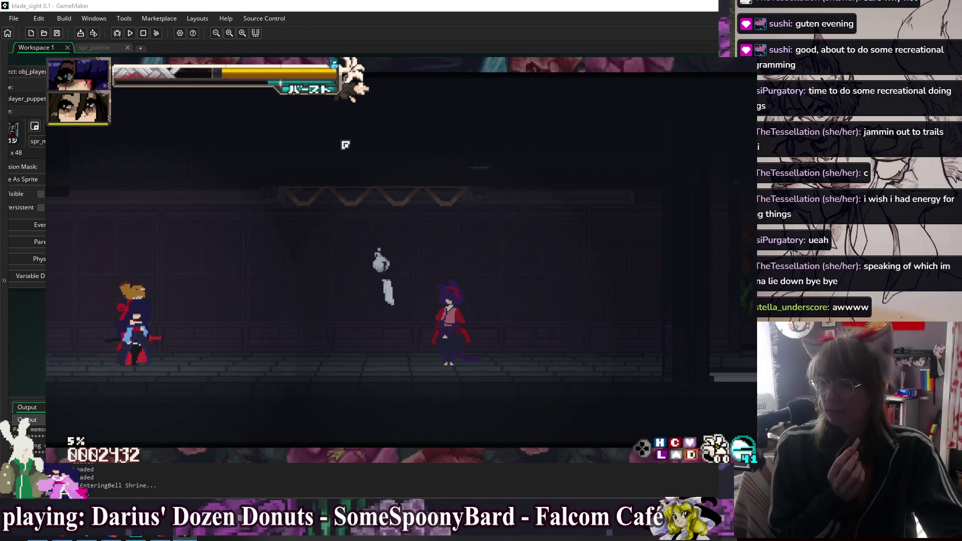
{"action": "key", "text": "Escape"}
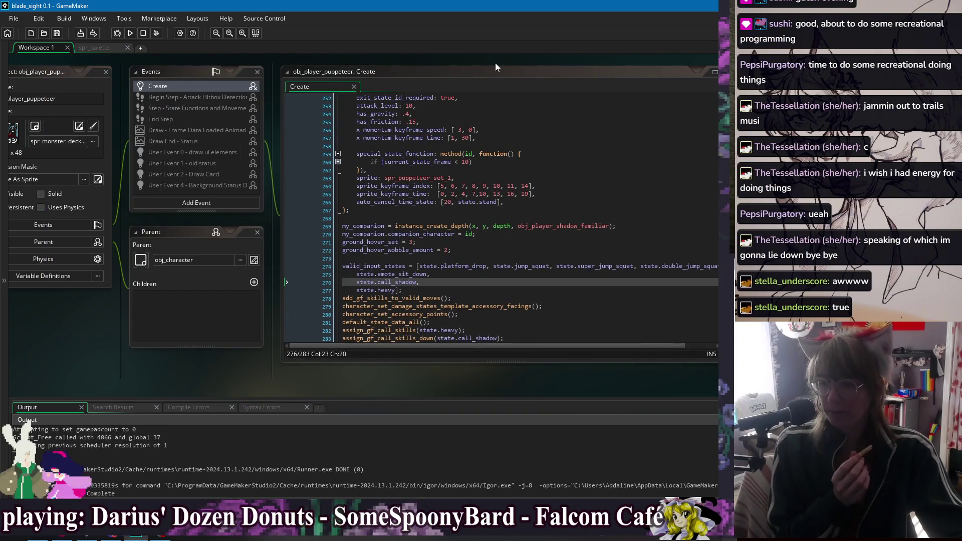
- Open obj_room_training_controller's Step code from the workspace Windows submenu
{"action": "left_click_drag", "start_coordinate": [495, 64], "coordinate": [401, 71]}
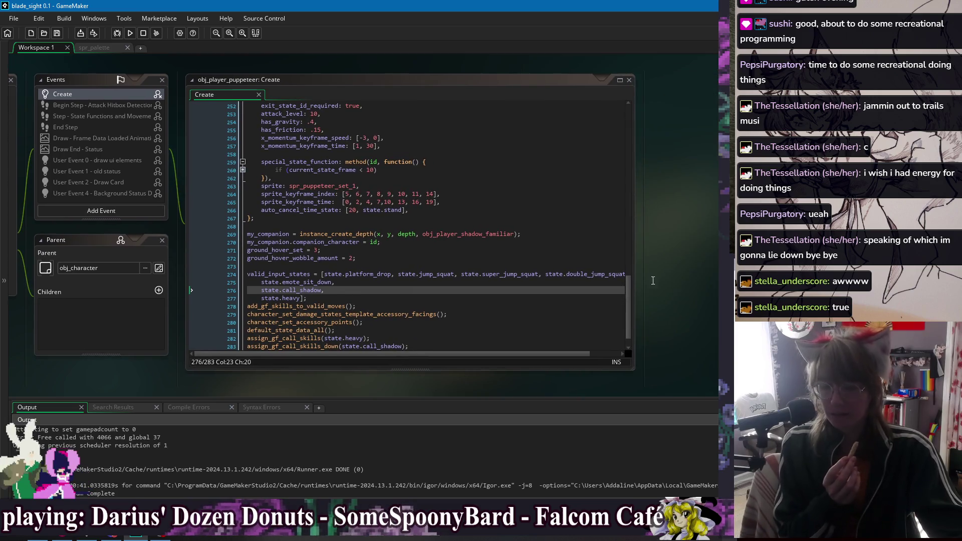
{"action": "right_click", "coordinate": [666, 236]}
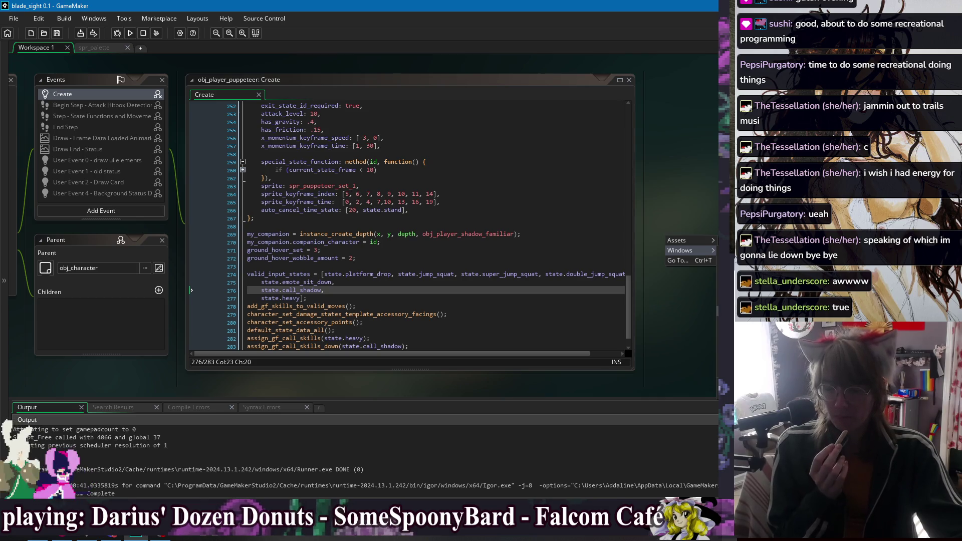
{"action": "left_click", "coordinate": [742, 311]}
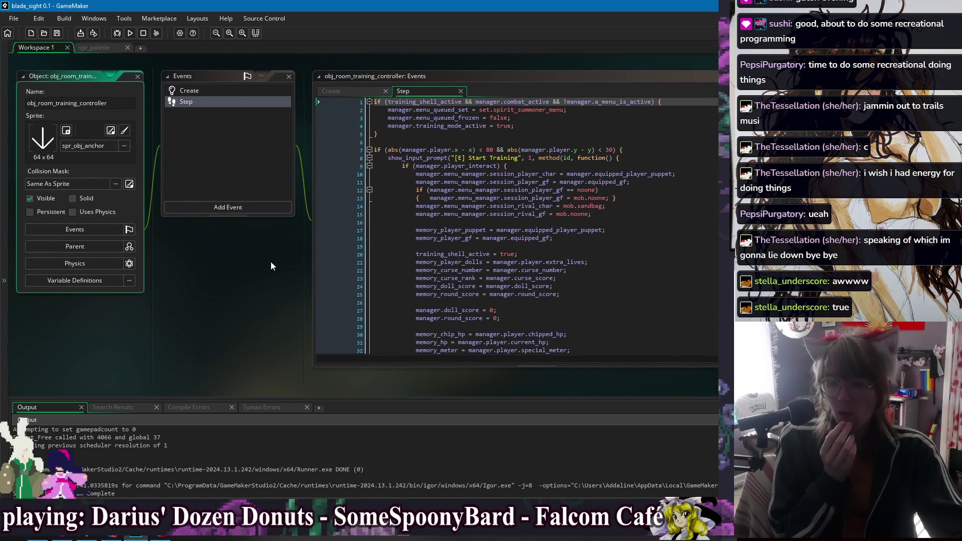
{"action": "left_click", "coordinate": [474, 215]}
- Find the memory_break line in the training controller's Step code
{"action": "left_click", "coordinate": [474, 216]}
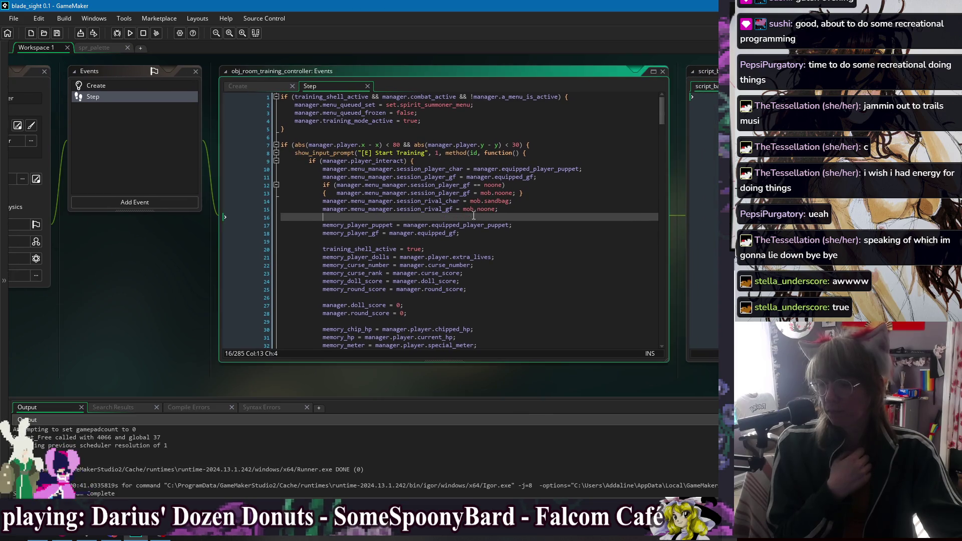
{"action": "mouse_move", "coordinate": [662, 113]}
{"action": "left_mouse_down"}
{"action": "mouse_move", "coordinate": [653, 140]}
{"action": "mouse_move", "coordinate": [656, 107]}
{"action": "left_mouse_up"}
{"action": "left_click", "coordinate": [467, 129]}
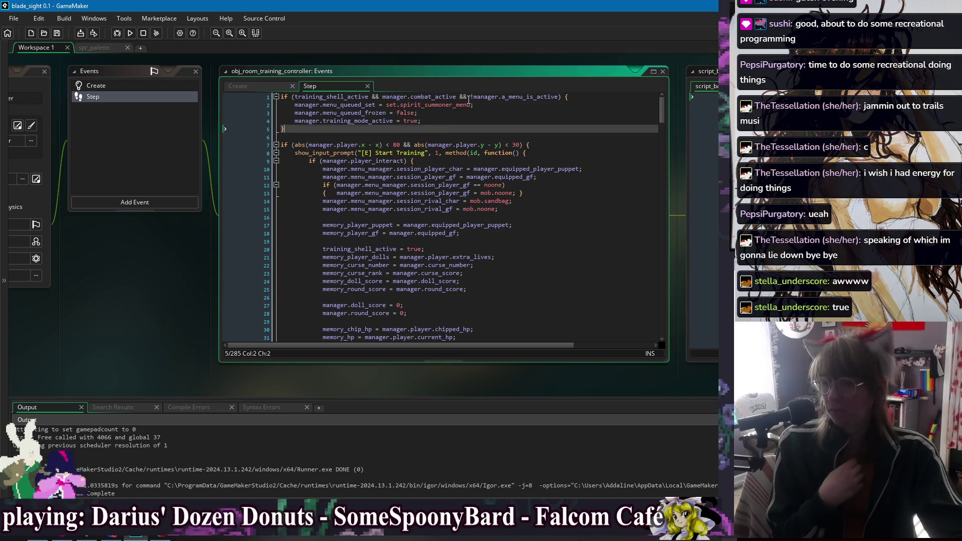
{"action": "left_click_drag", "start_coordinate": [512, 63], "coordinate": [323, 76]}
{"action": "left_click", "coordinate": [431, 231]}
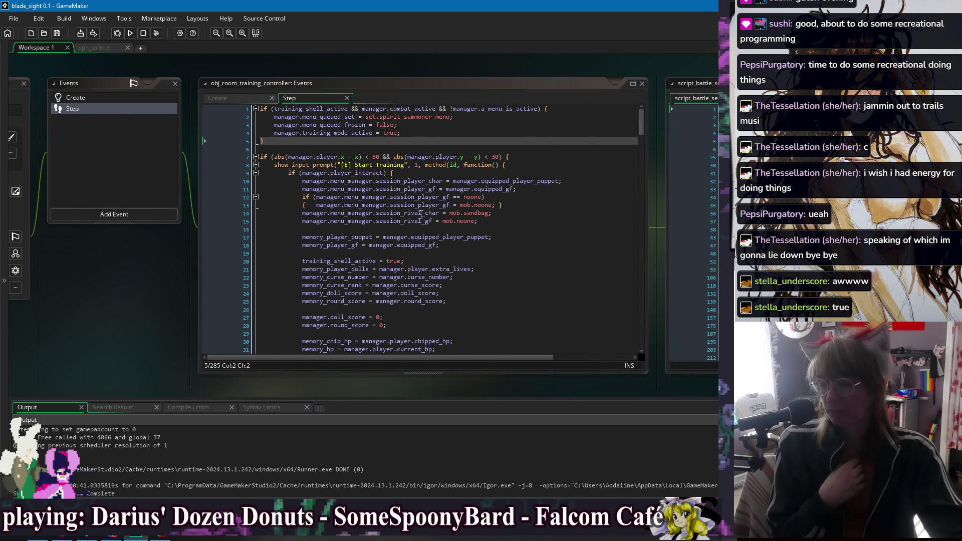
{"action": "scroll", "coordinate": [431, 222], "scroll_direction": "down", "scroll_amount": 1}
{"action": "left_click", "coordinate": [479, 232]}
{"action": "scroll", "coordinate": [486, 241], "scroll_direction": "down", "scroll_amount": 1}
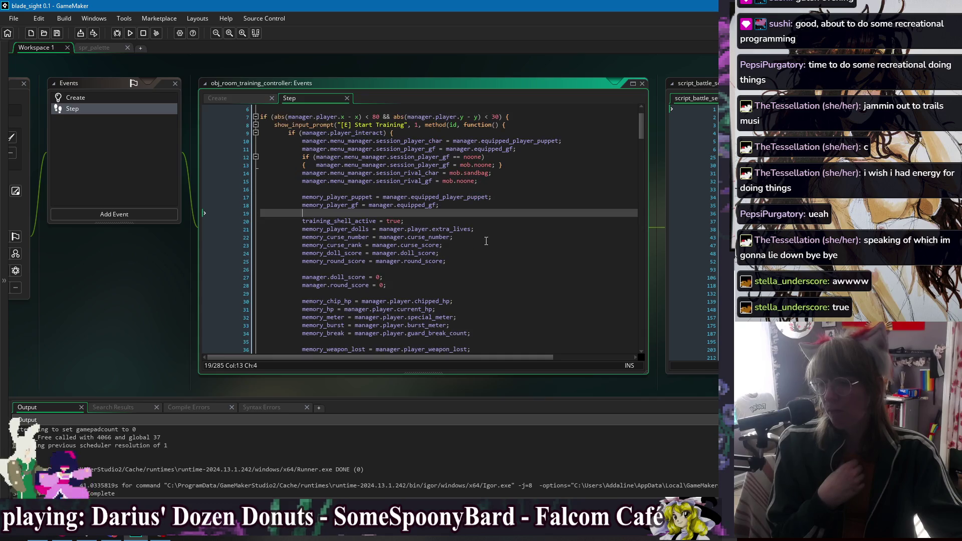
{"action": "left_click", "coordinate": [470, 258]}
{"action": "scroll", "coordinate": [474, 245], "scroll_direction": "down", "scroll_amount": 1}
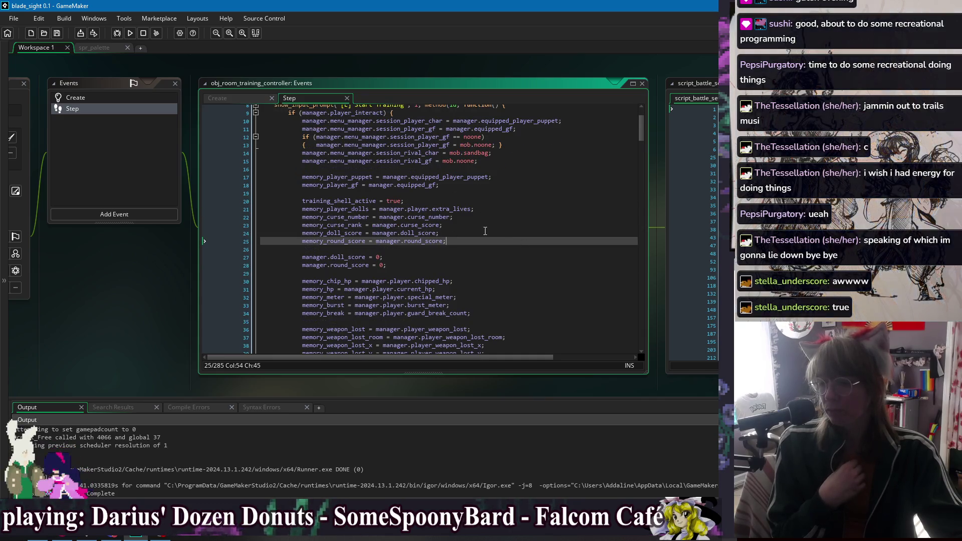
{"action": "scroll", "coordinate": [480, 234], "scroll_direction": "down", "scroll_amount": 3}
{"action": "scroll", "coordinate": [476, 220], "scroll_direction": "down", "scroll_amount": 2}
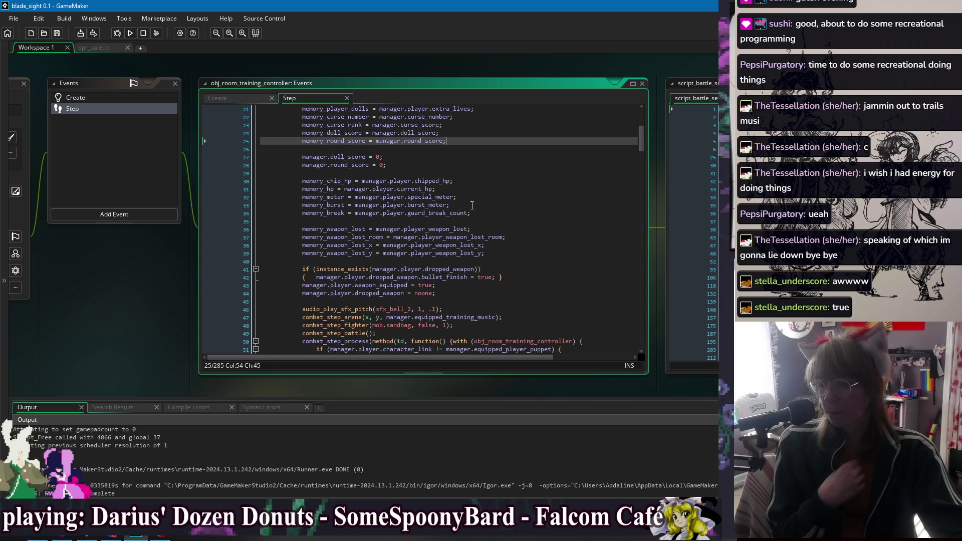
{"action": "left_click", "coordinate": [500, 181]}
{"action": "key", "text": "Down"}
{"action": "key", "text": "Down"}
{"action": "key", "text": "Down"}
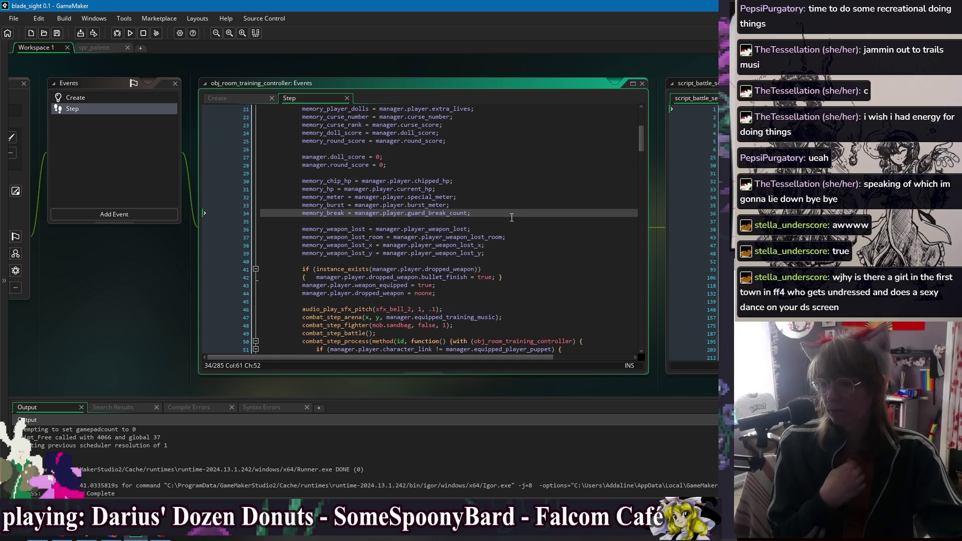
- Add memory_gf_chip_hp and memory_gf_hp lines reading manager.player.my_girlfriend's chipped_hp and current_hp
{"action": "key", "text": "Return"}
{"action": "key", "text": "Return"}
{"action": "type", "text": "memory_gf_chip_hp"}
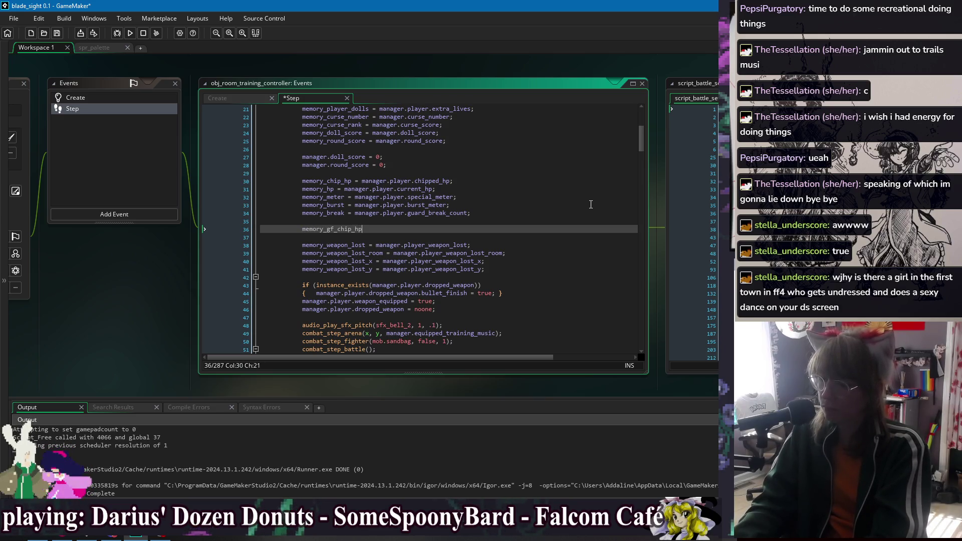
{"action": "type", "text": " = manager.player."}
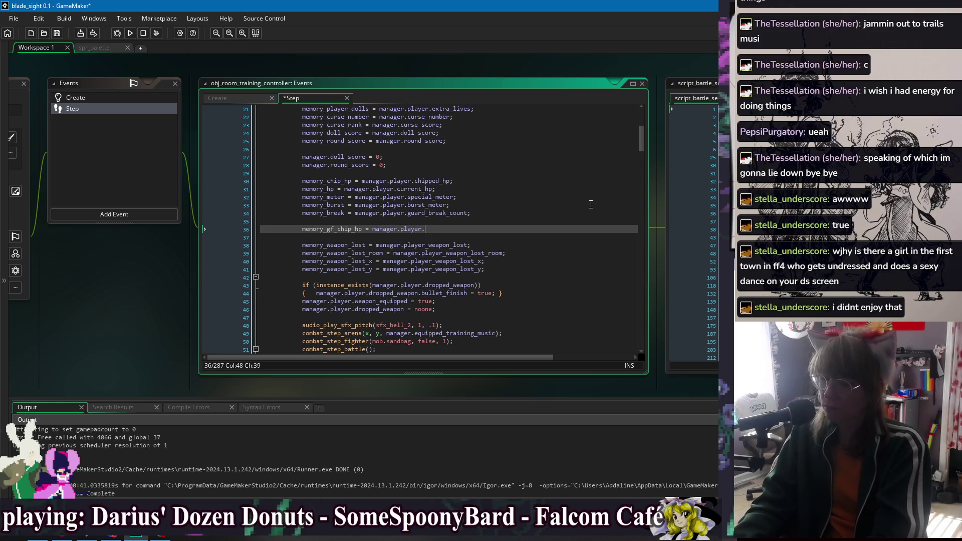
{"action": "type", "text": "my"}
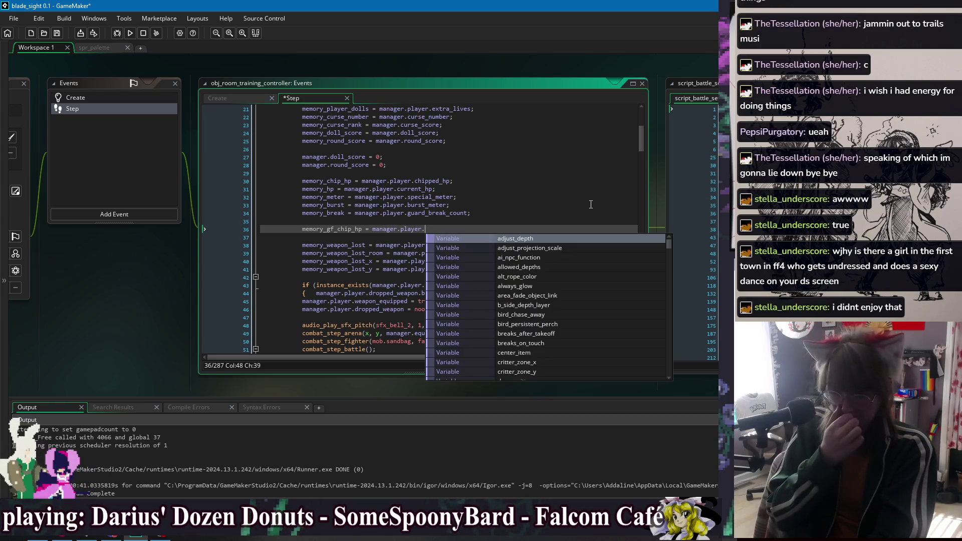
{"action": "type", "text": "_girlfirend"}
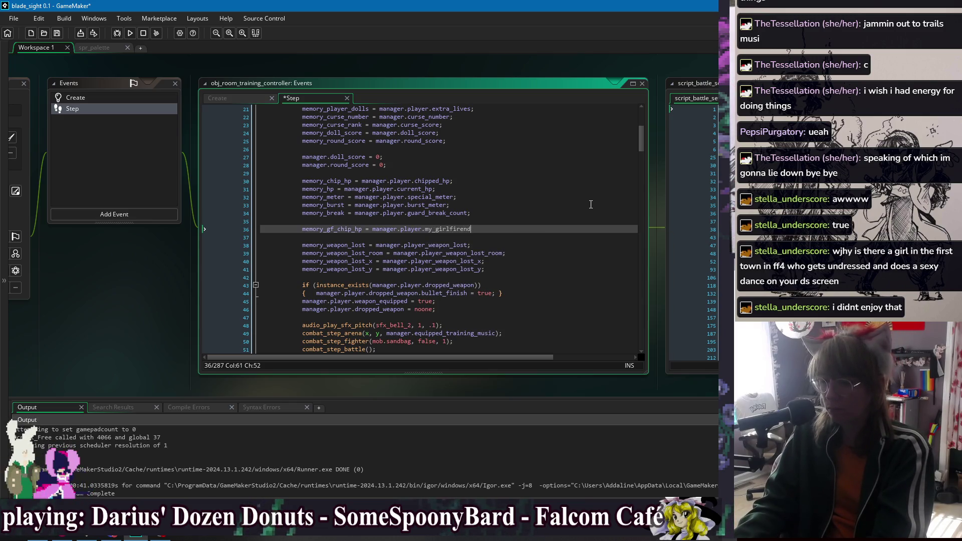
{"action": "key", "text": "BackSpace"}
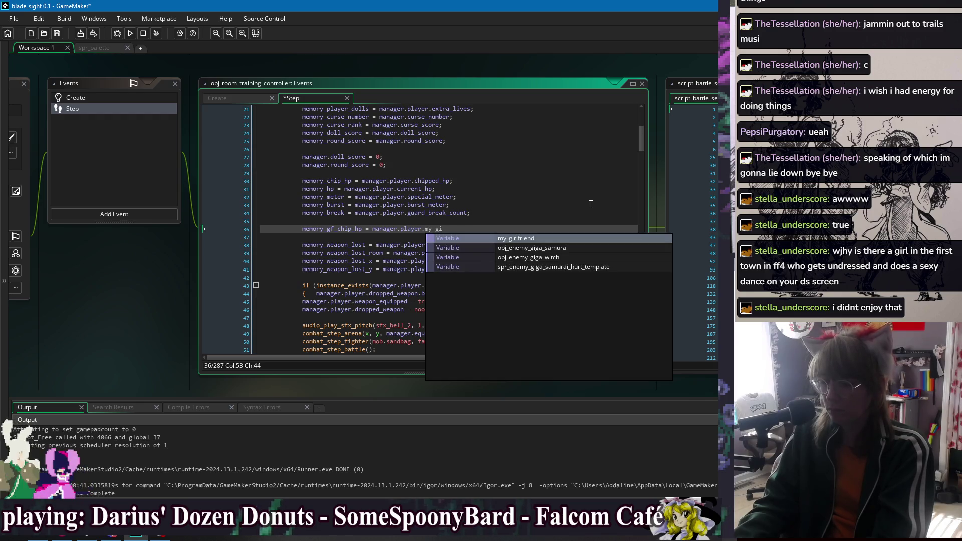
{"action": "key", "text": "Return"}
{"action": "type", "text": ".chipped_hp"}
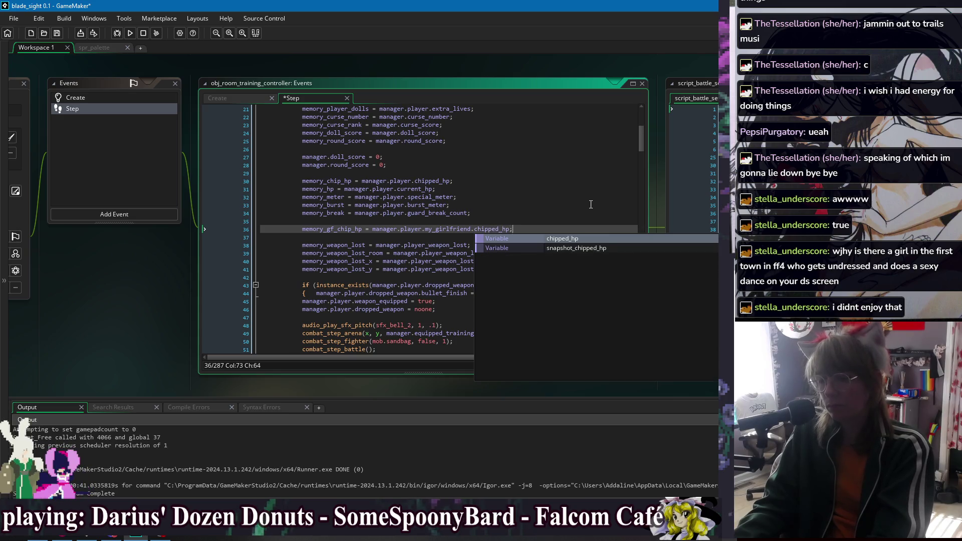
{"action": "type", "text": ";"}
{"action": "key", "text": "Return"}
{"action": "type", "text": "eme"}
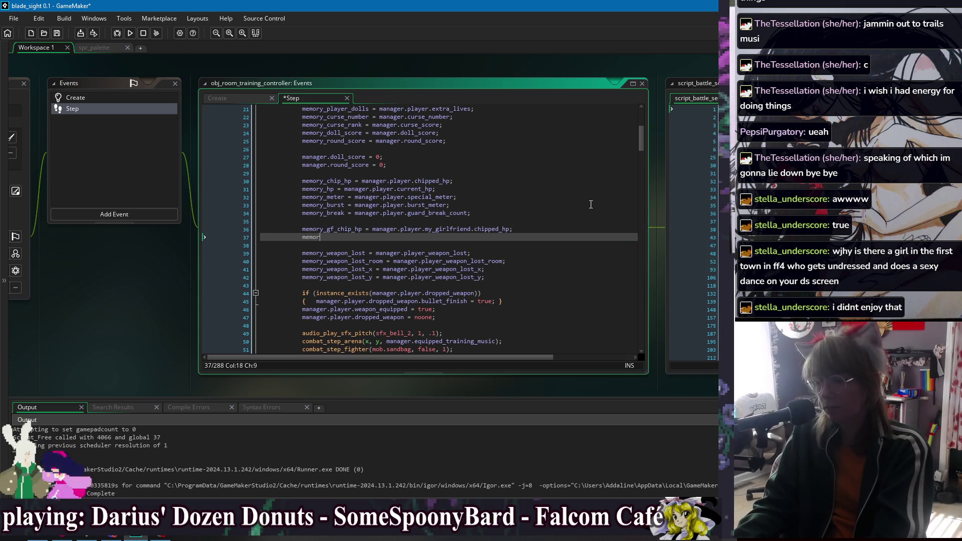
{"action": "type", "text": "hp = manag"}
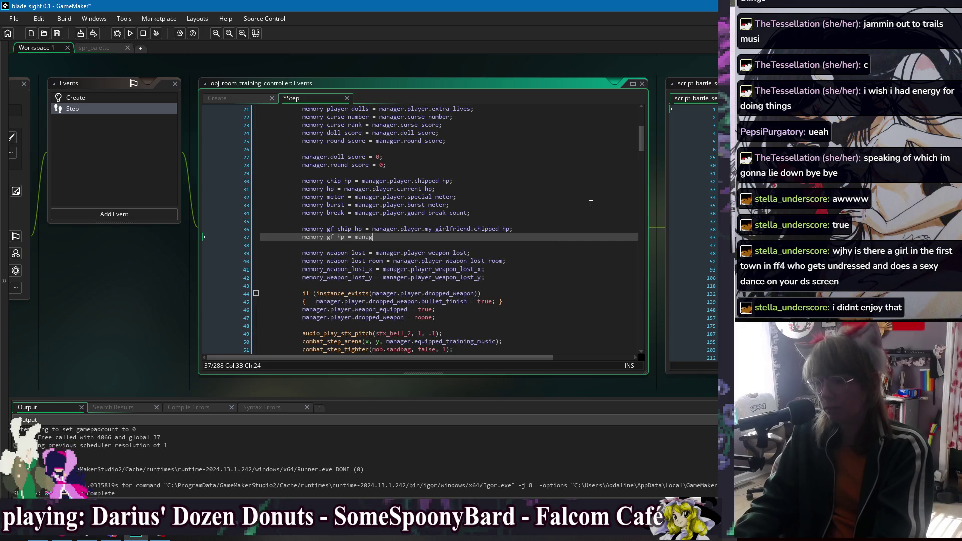
{"action": "type", "text": "er.player.my_girlfriend."}
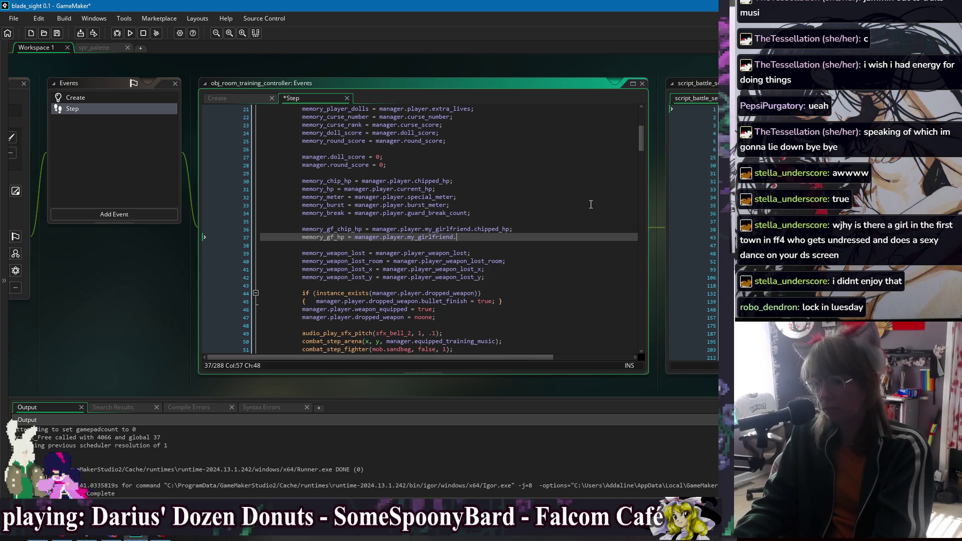
{"action": "type", "text": "current_hp;"}
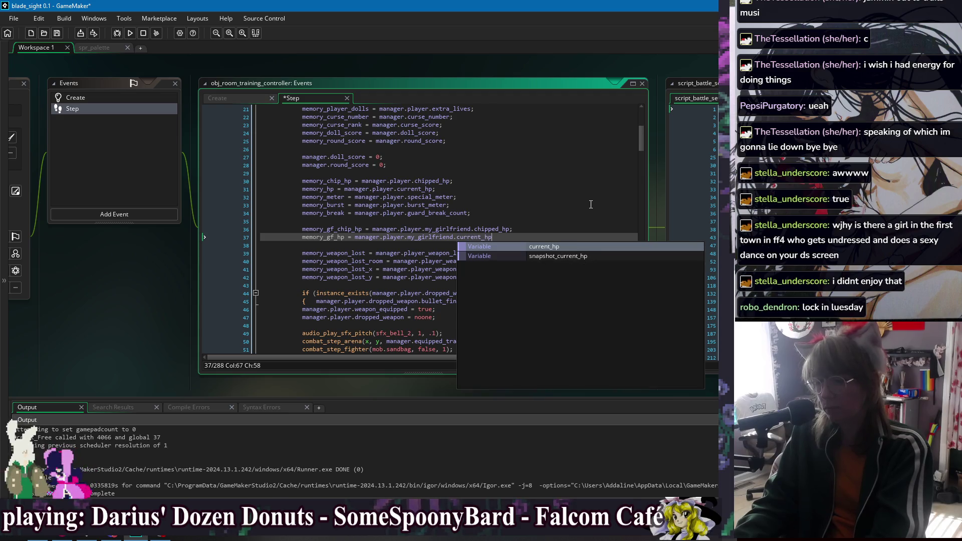
{"action": "key", "text": "Return"}
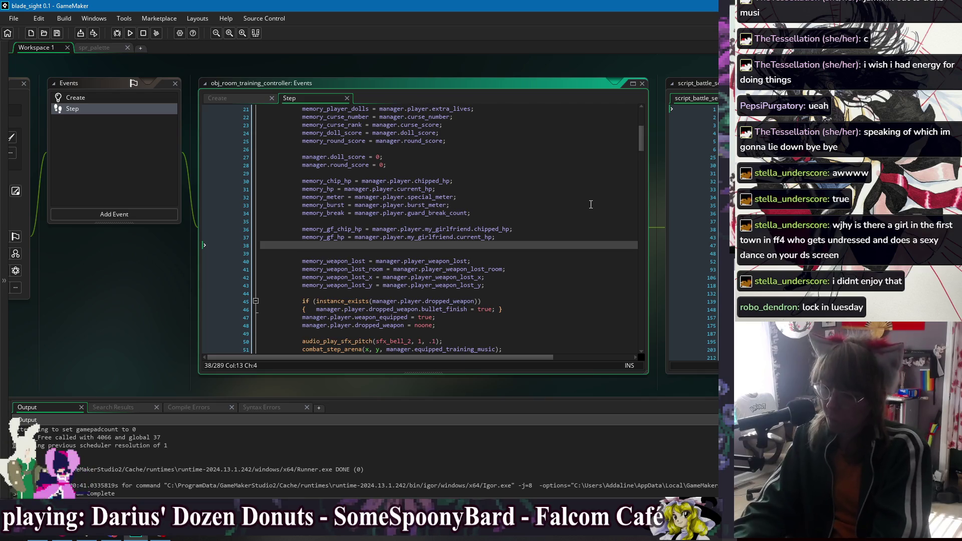
- Wrap both girlfriend HP lines in if (instance_exists(manager.player.my_girlfriend)) { }
{"action": "key", "text": "Up"}
{"action": "key", "text": "Up"}
{"action": "key", "text": "Up"}
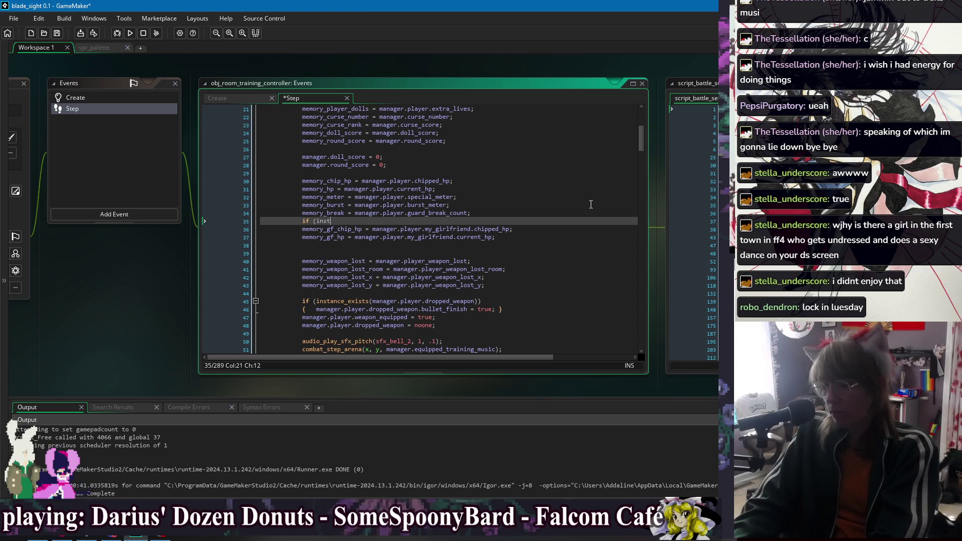
{"action": "type", "text": "ance_exist"}
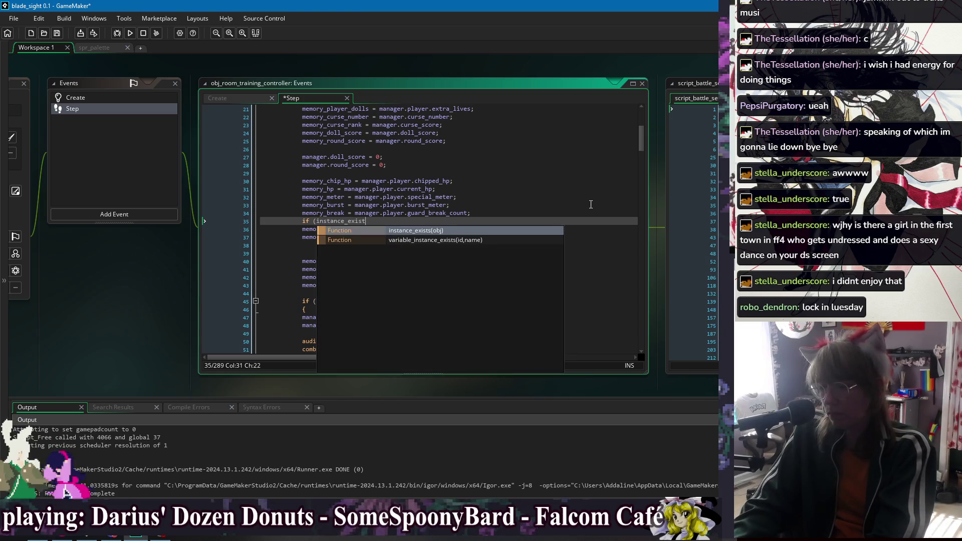
{"action": "key", "text": "Escape"}
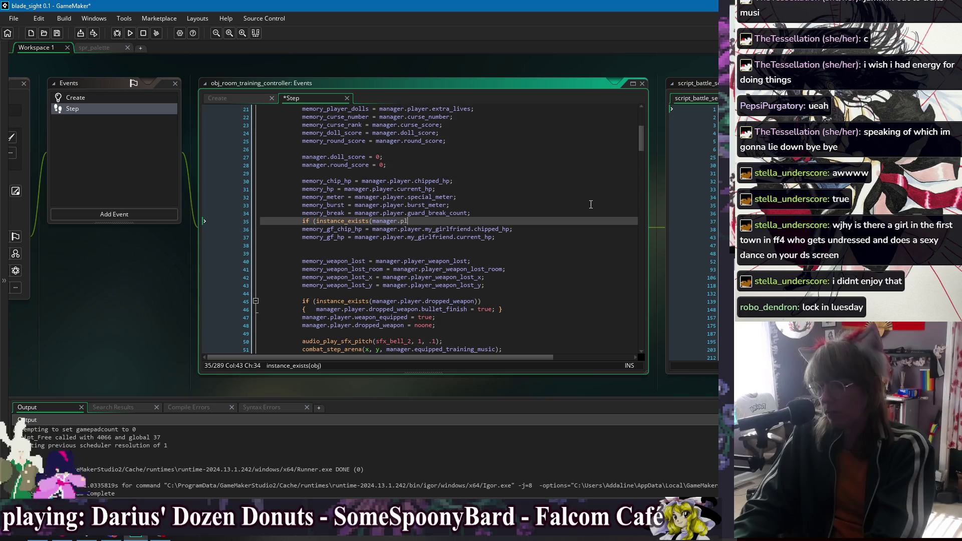
{"action": "type", "text": "ayer.my"}
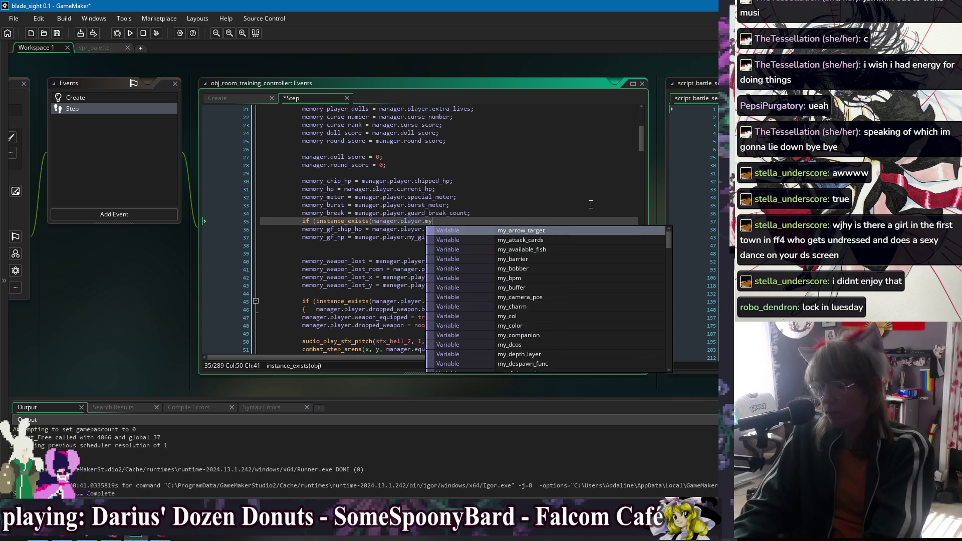
{"action": "type", "text": "_girlfriend)) {"}
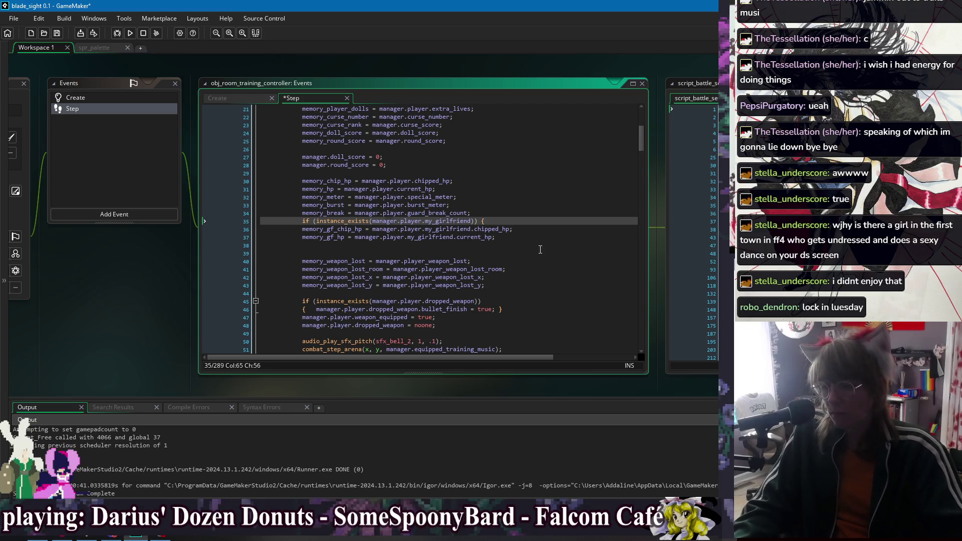
{"action": "left_click", "coordinate": [540, 253]}
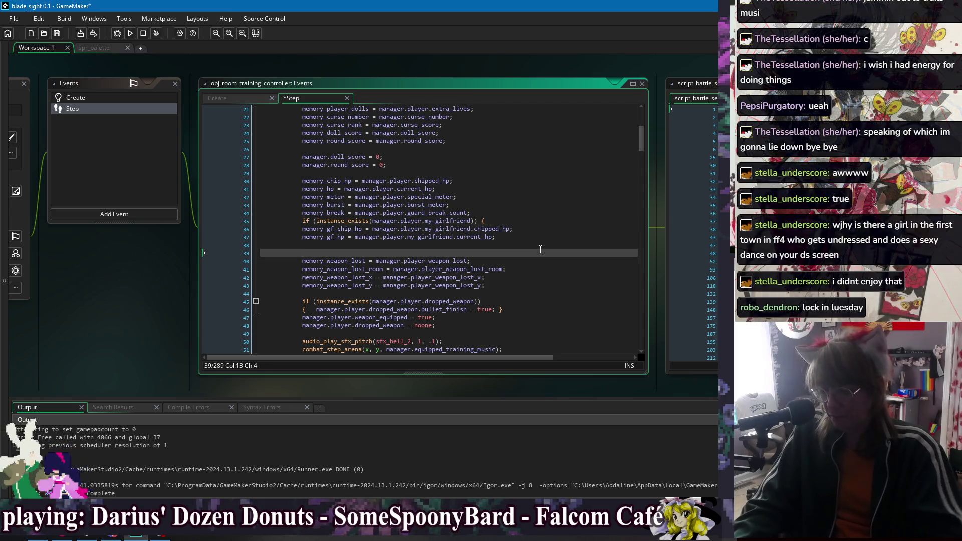
{"action": "left_click", "coordinate": [541, 249]}
{"action": "type", "text": "}"}
{"action": "key", "text": "Up"}
{"action": "key", "text": "Home"}
{"action": "key", "text": "Tab"}
- Add memory_gf_chip_hp = 0; and memory_gf_hp = 0; defaults above the girlfriend check
{"action": "key", "text": "Up"}
{"action": "key", "text": "Home"}
{"action": "key", "text": "Tab"}
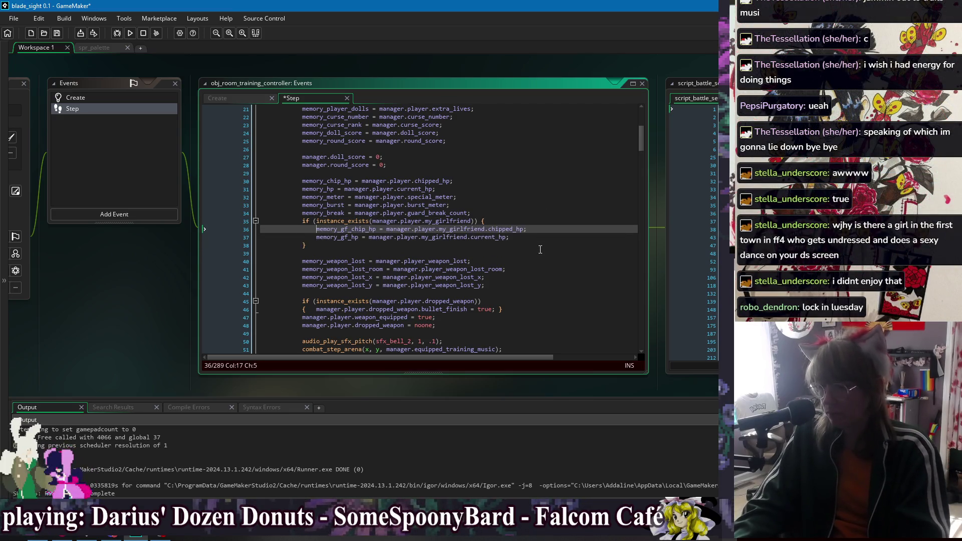
{"action": "left_click", "coordinate": [501, 214]}
{"action": "key", "text": "Return"}
{"action": "double_click", "coordinate": [369, 238]}
{"action": "key", "text": "ctrl+c"}
{"action": "key", "text": "Up"}
{"action": "key", "text": "Return"}
{"action": "key", "text": "ctrl+v"}
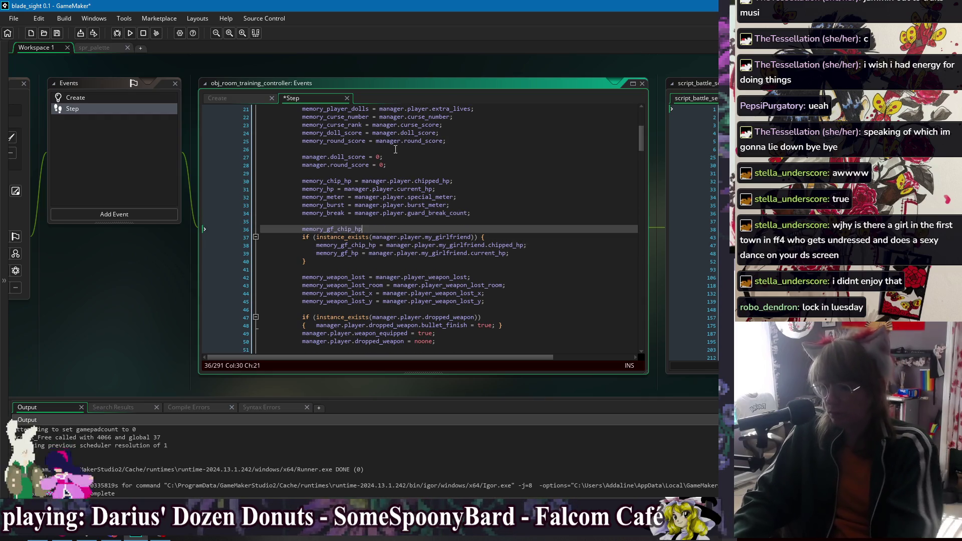
{"action": "key", "text": "Return"}
{"action": "key", "text": "ctrl+v"}
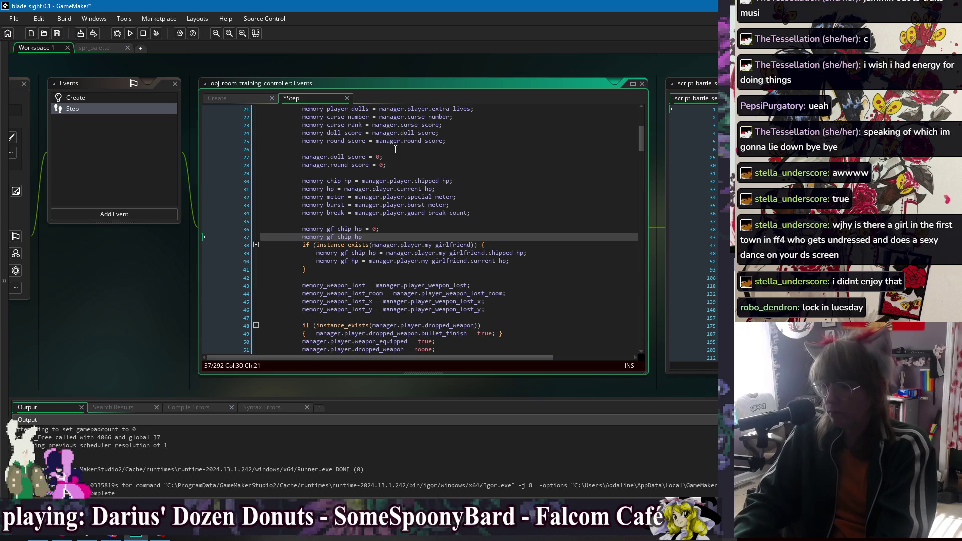
{"action": "double_click", "coordinate": [344, 262]}
{"action": "key", "text": "ctrl+c"}
{"action": "double_click", "coordinate": [330, 238]}
{"action": "key", "text": "ctrl+v"}
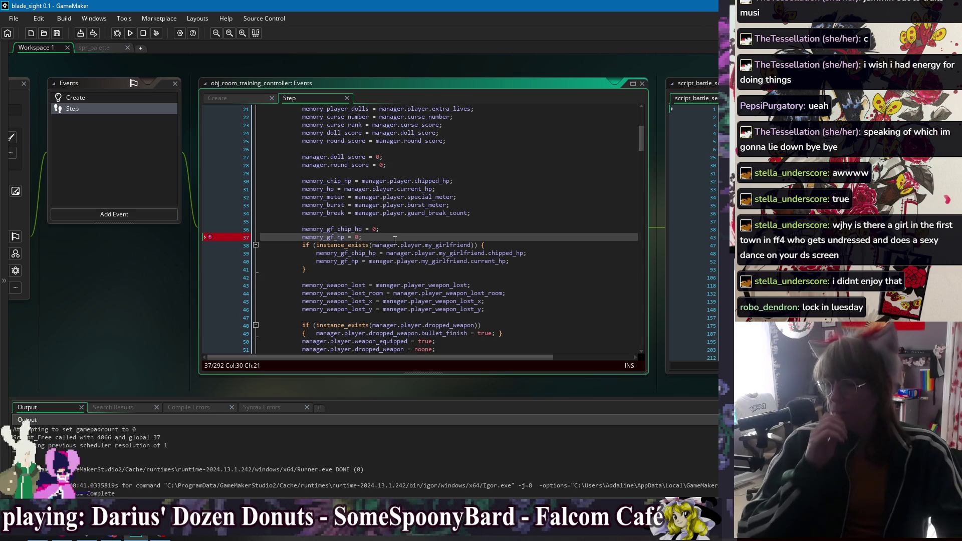
- Review the new girlfriend HP defaults and instance check
{"action": "left_click", "coordinate": [394, 230]}
{"action": "left_click", "coordinate": [398, 237]}
{"action": "left_click", "coordinate": [396, 277]}
{"action": "left_click", "coordinate": [396, 230]}
{"action": "left_click", "coordinate": [400, 237]}
{"action": "left_click", "coordinate": [388, 261]}
{"action": "left_click", "coordinate": [389, 269]}
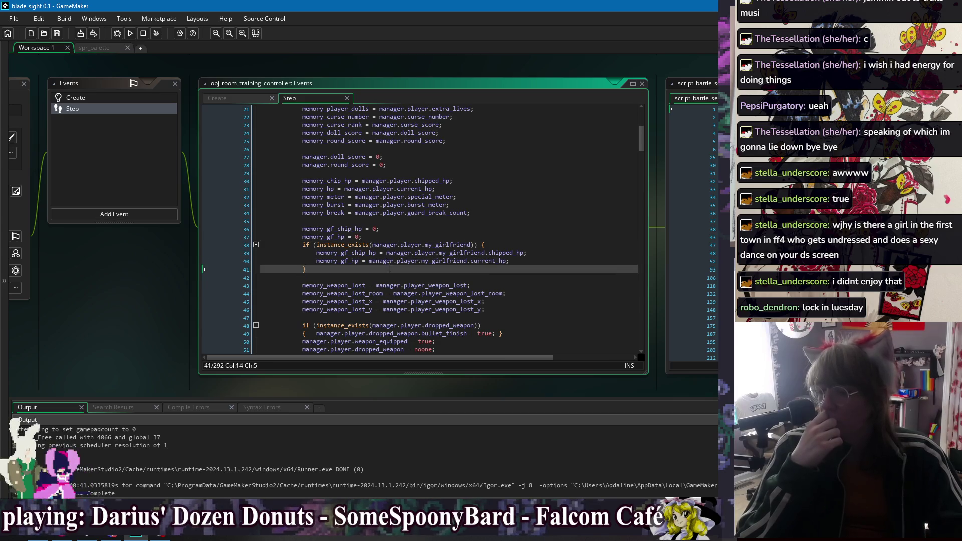
- Paste the girlfriend HP if-block below the round_score line
{"action": "scroll", "coordinate": [383, 235], "scroll_direction": "down", "scroll_amount": 2}
{"action": "scroll", "coordinate": [383, 235], "scroll_direction": "down", "scroll_amount": 1}
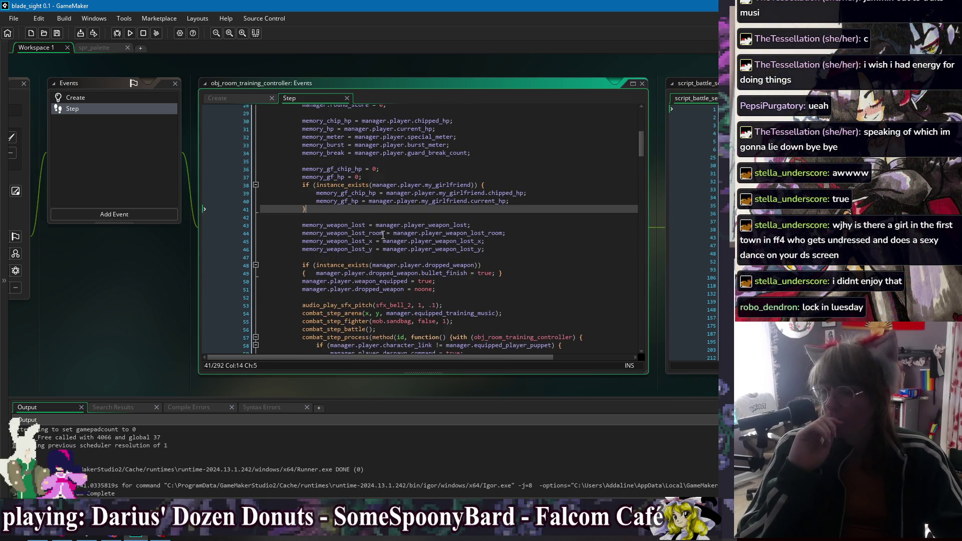
{"action": "scroll", "coordinate": [383, 235], "scroll_direction": "down", "scroll_amount": 1}
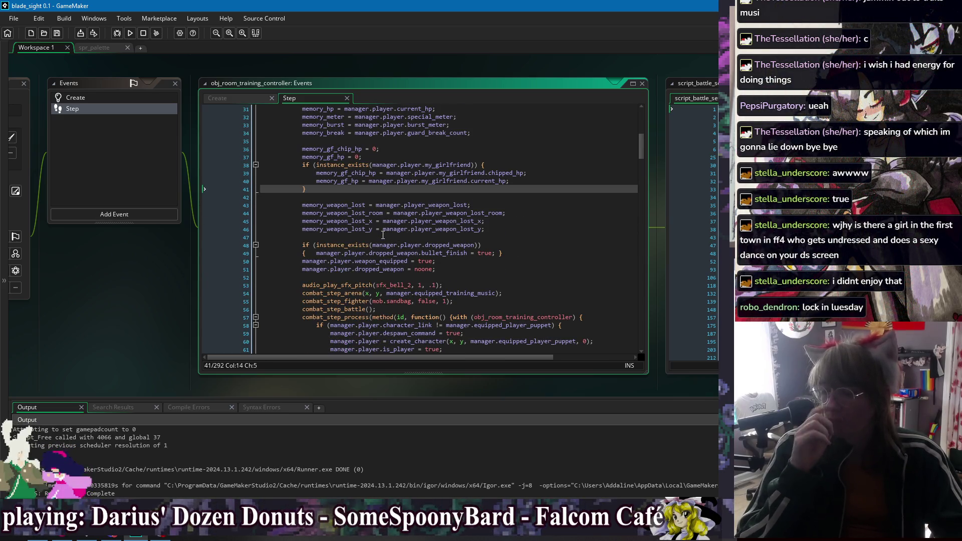
{"action": "left_click", "coordinate": [339, 173], "text": "shift"}
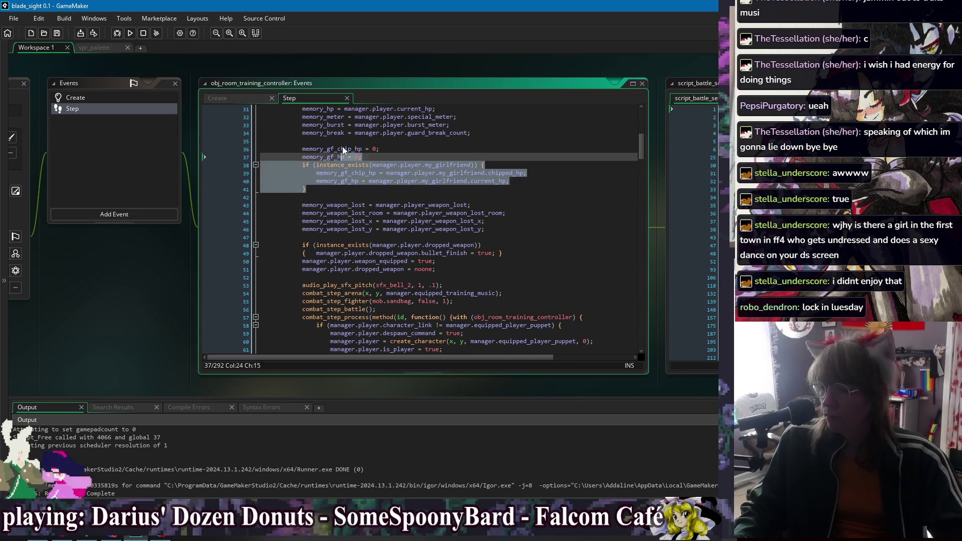
{"action": "left_click", "coordinate": [448, 196], "text": "shift"}
{"action": "scroll", "coordinate": [448, 197], "scroll_direction": "down", "scroll_amount": 3}
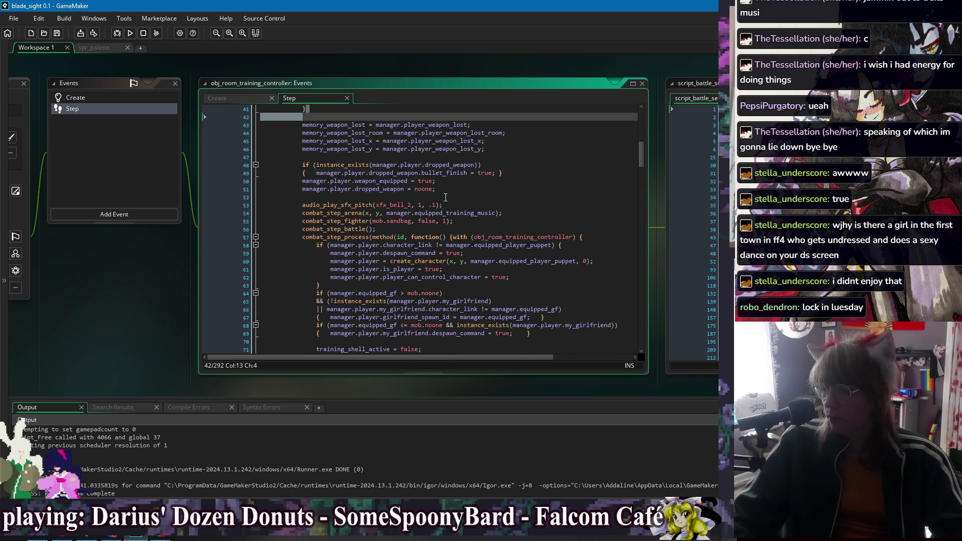
{"action": "scroll", "coordinate": [449, 196], "scroll_direction": "down", "scroll_amount": 3}
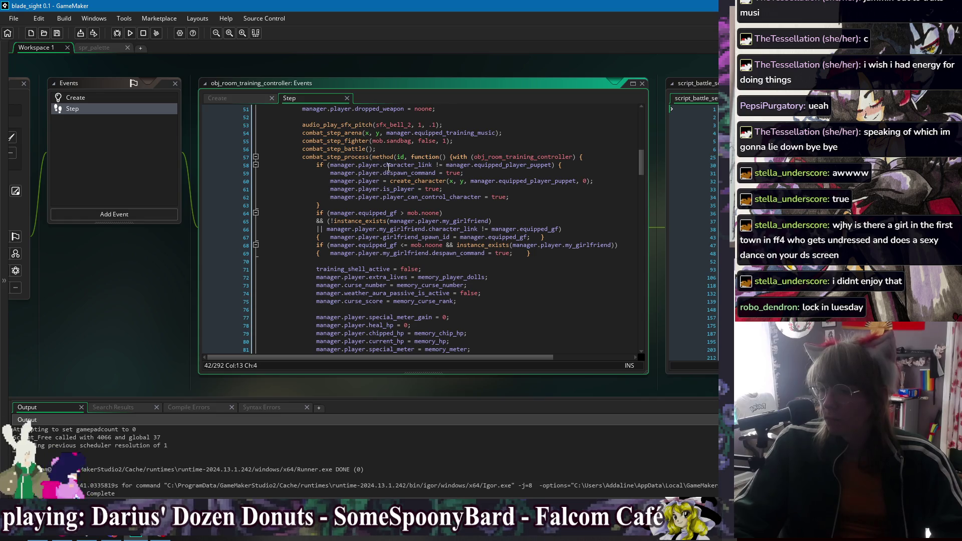
{"action": "left_click", "coordinate": [382, 213]}
{"action": "left_click", "coordinate": [379, 260]}
{"action": "left_click", "coordinate": [543, 252]}
{"action": "left_click", "coordinate": [558, 261]}
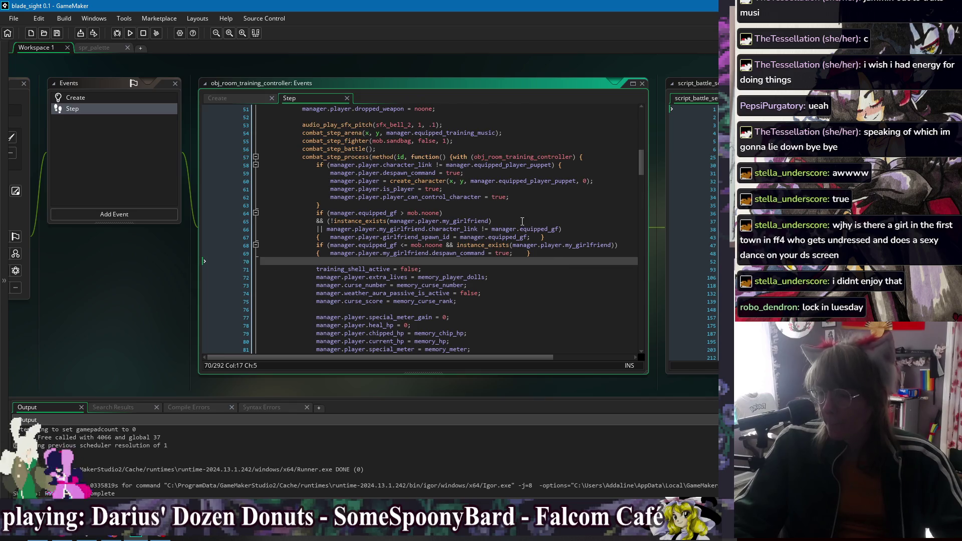
{"action": "scroll", "coordinate": [522, 221], "scroll_direction": "down", "scroll_amount": 3}
{"action": "left_click", "coordinate": [482, 305]}
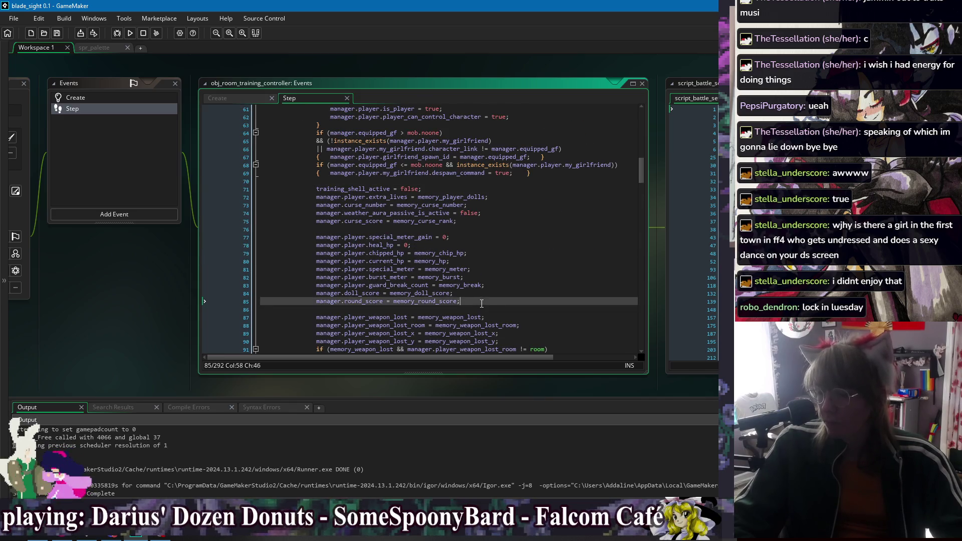
{"action": "key", "text": "Return"}
{"action": "key", "text": "Return"}
{"action": "key", "text": "ctrl+v"}
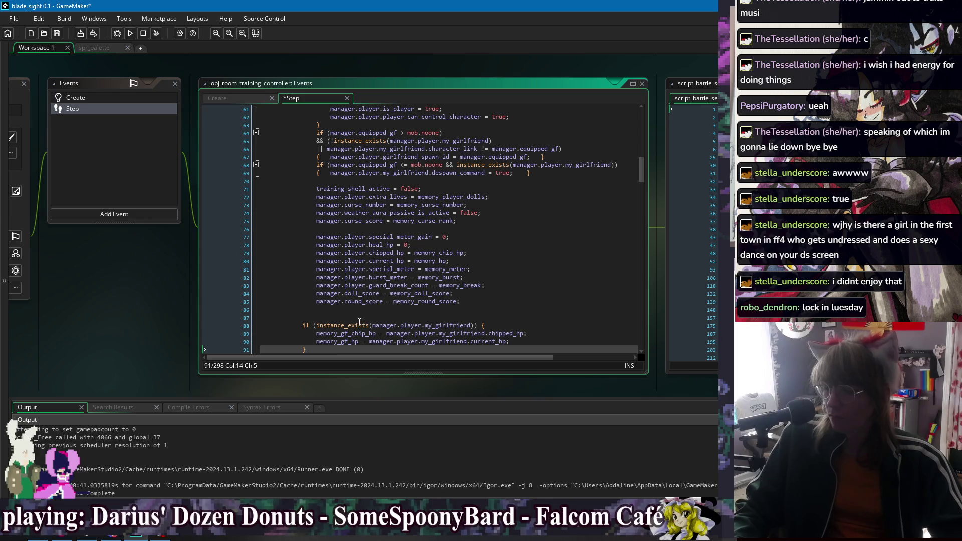
- Re-indent the pasted if-block to match the surrounding code
{"action": "scroll", "coordinate": [351, 300], "scroll_direction": "down", "scroll_amount": 2}
{"action": "left_click", "coordinate": [303, 266], "text": "shift"}
{"action": "key", "text": "shift+Tab"}
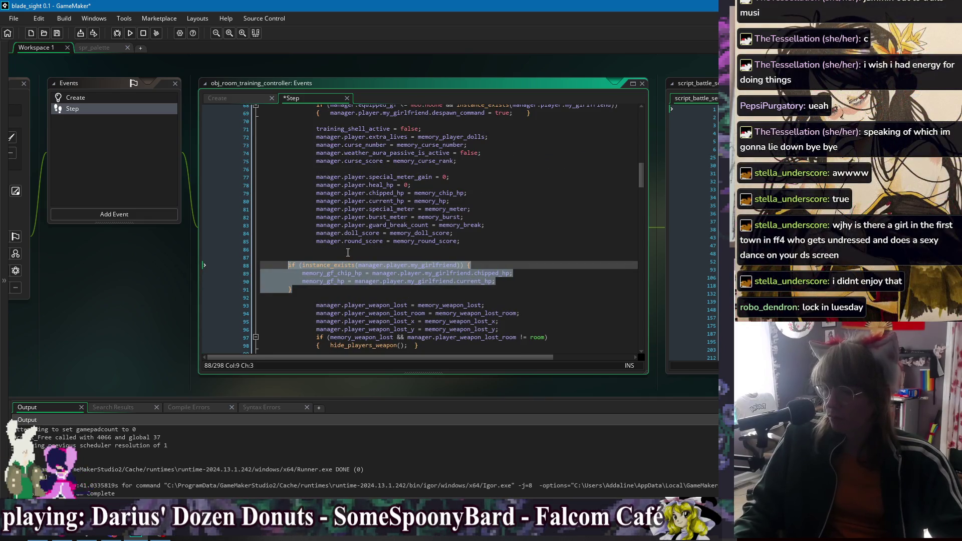
{"action": "key", "text": "Tab"}
{"action": "key", "text": "Tab"}
{"action": "left_click", "coordinate": [351, 256]}
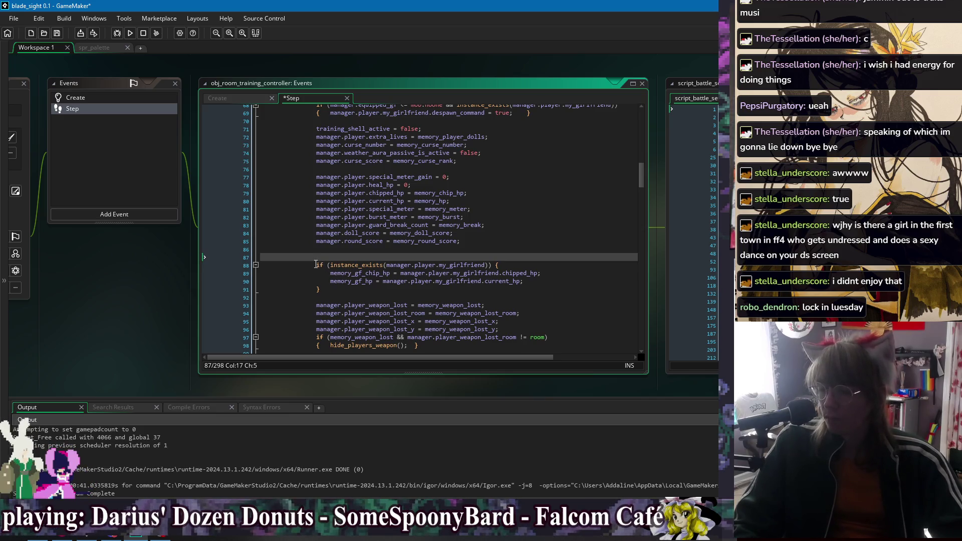
{"action": "double_click", "coordinate": [327, 241]}
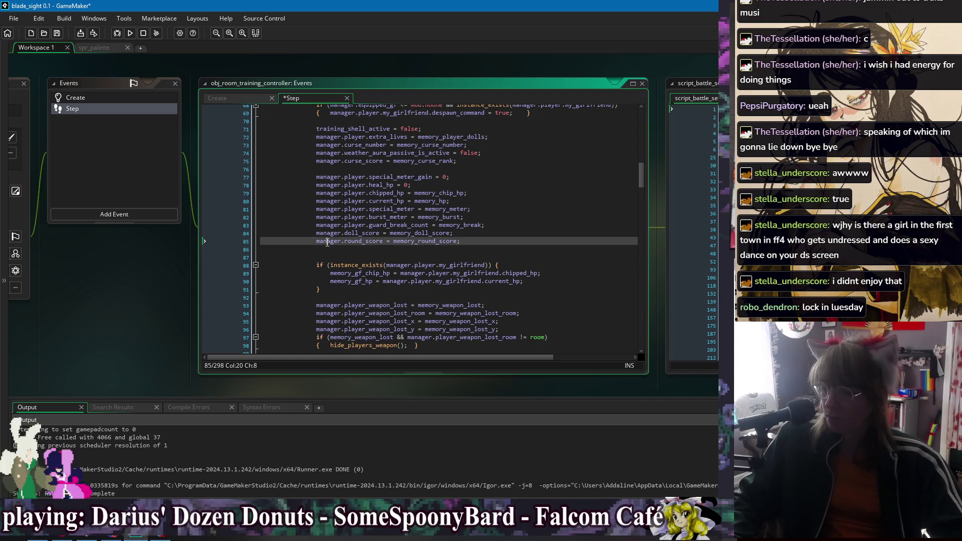
{"action": "left_click", "coordinate": [417, 273]}
{"action": "double_click", "coordinate": [351, 273]}
{"action": "left_click", "coordinate": [329, 277]}
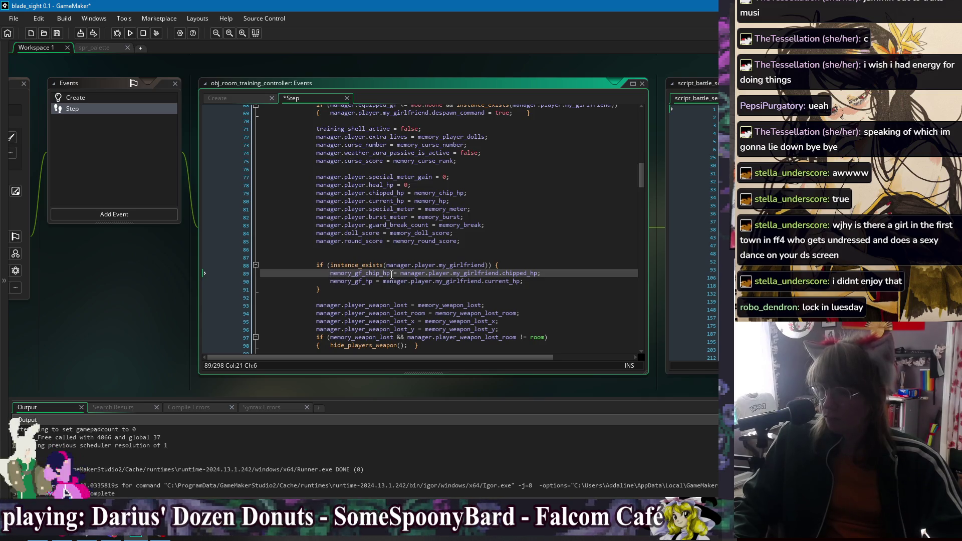
{"action": "scroll", "coordinate": [390, 274], "scroll_direction": "up", "scroll_amount": 4}
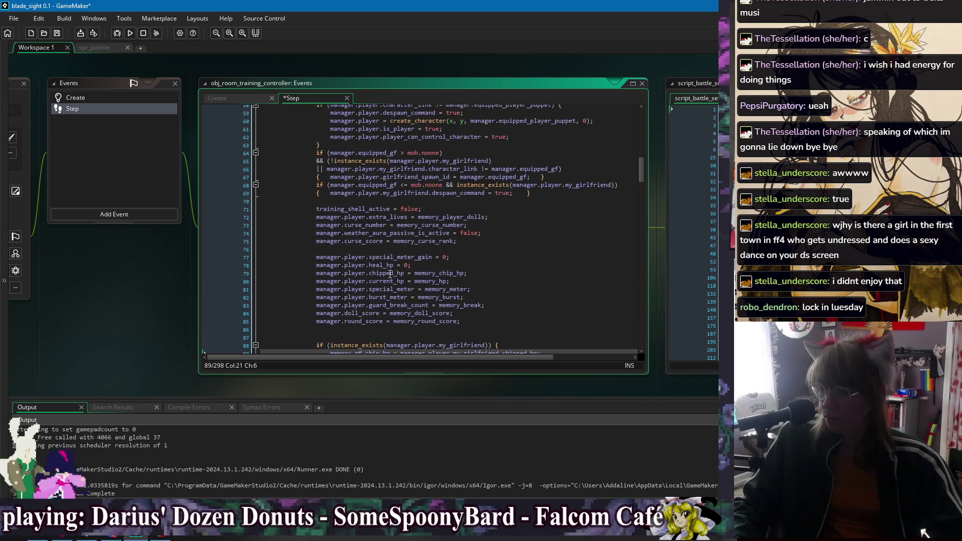
{"action": "scroll", "coordinate": [391, 274], "scroll_direction": "up", "scroll_amount": 2}
{"action": "scroll", "coordinate": [391, 274], "scroll_direction": "down", "scroll_amount": 5}
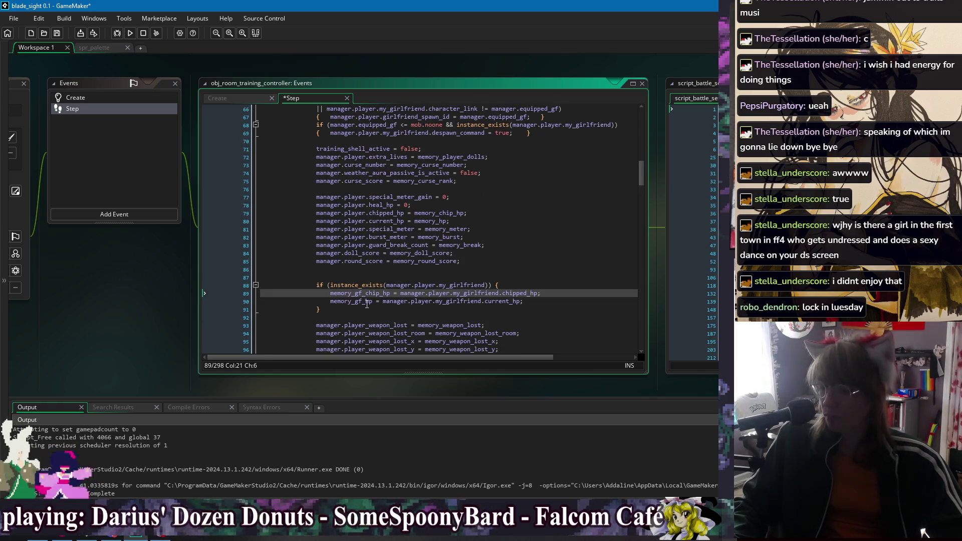
- Swap the assignments so chipped_hp and current_hp take memory_gf_chip_hp and memory_gf_hp, then save
{"action": "mouse_move", "coordinate": [383, 301]}
{"action": "left_mouse_down"}
{"action": "mouse_move", "coordinate": [322, 303]}
{"action": "mouse_move", "coordinate": [383, 304]}
{"action": "left_mouse_up"}
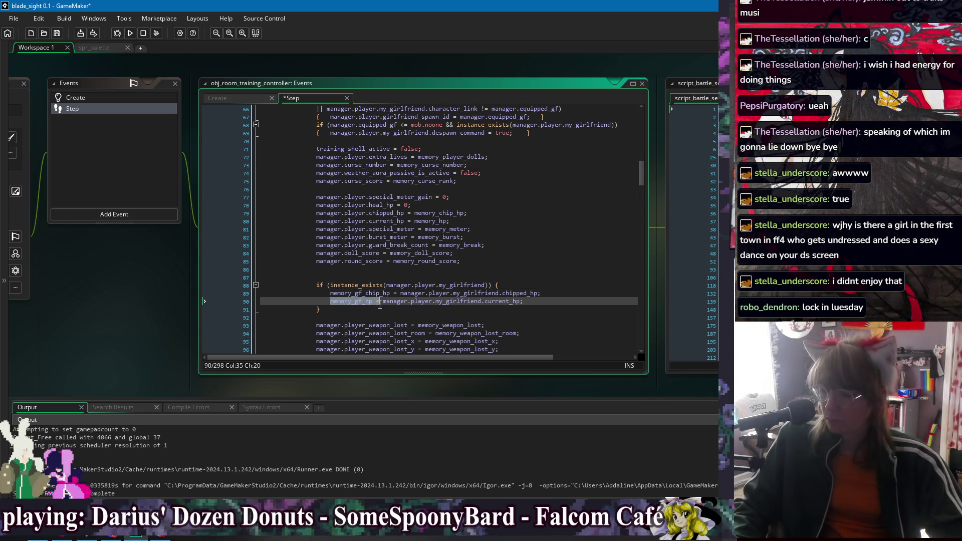
{"action": "key", "text": "BackSpace"}
{"action": "left_click", "coordinate": [470, 301]}
{"action": "key", "text": "ctrl+v"}
{"action": "left_click_drag", "start_coordinate": [330, 294], "coordinate": [400, 299]}
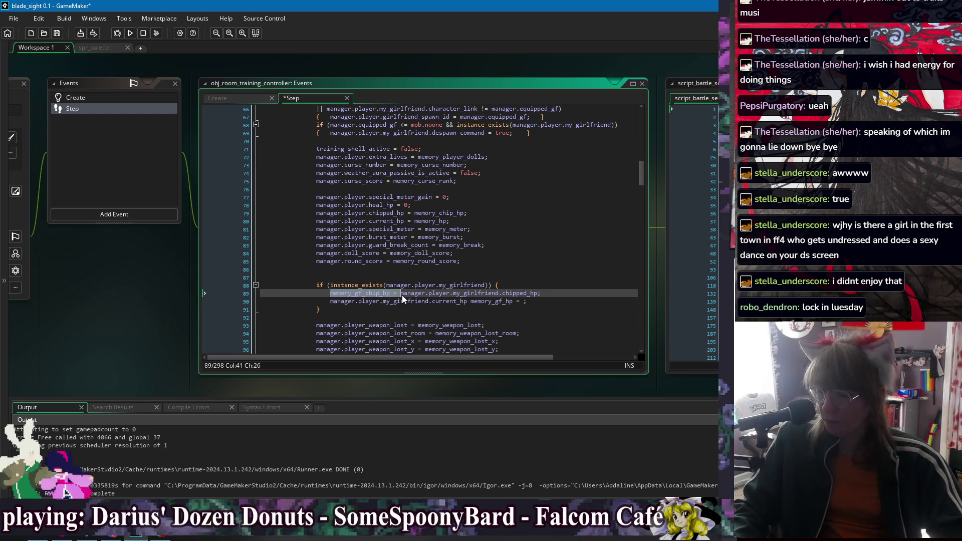
{"action": "key", "text": "ctrl+x"}
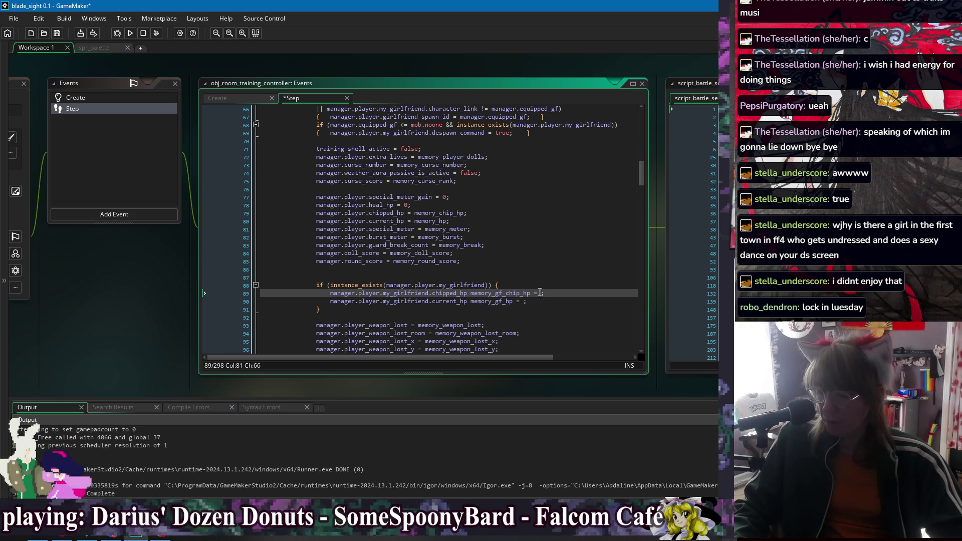
{"action": "left_click_drag", "start_coordinate": [527, 294], "coordinate": [470, 302]}
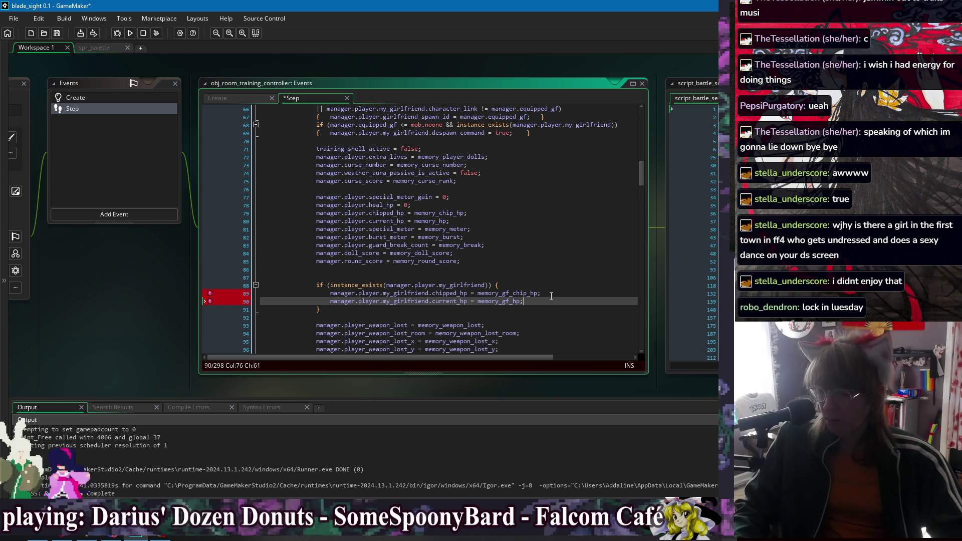
{"action": "key", "text": "ctrl+s"}
- Delete the empty line 87 and build and run the game
{"action": "left_click", "coordinate": [337, 277]}
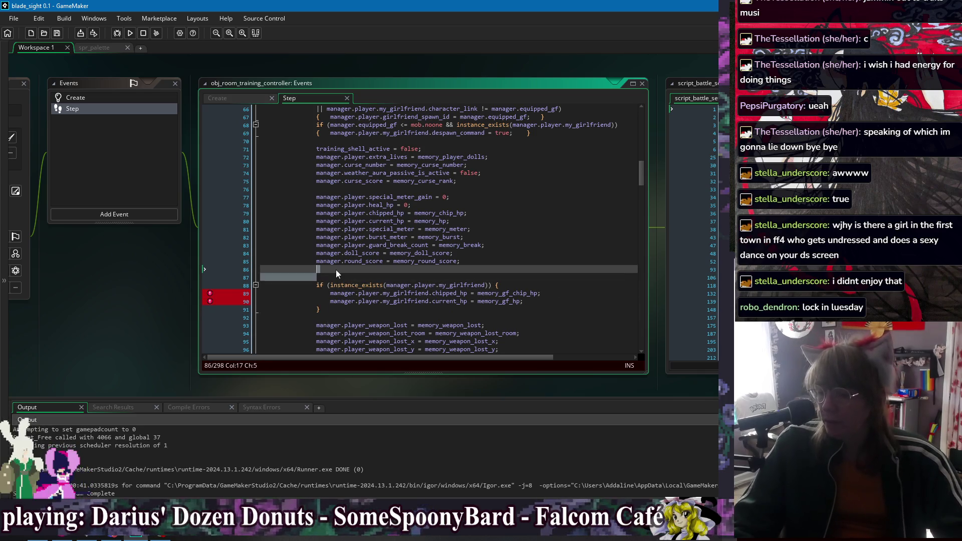
{"action": "key", "text": "BackSpace"}
{"action": "left_click", "coordinate": [344, 301]}
{"action": "left_click", "coordinate": [343, 307]}
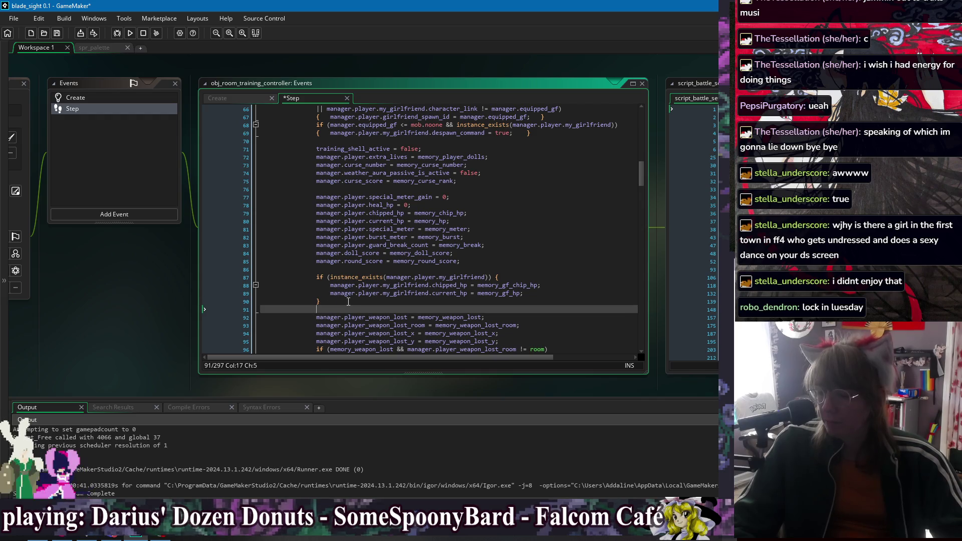
{"action": "left_click", "coordinate": [130, 33]}
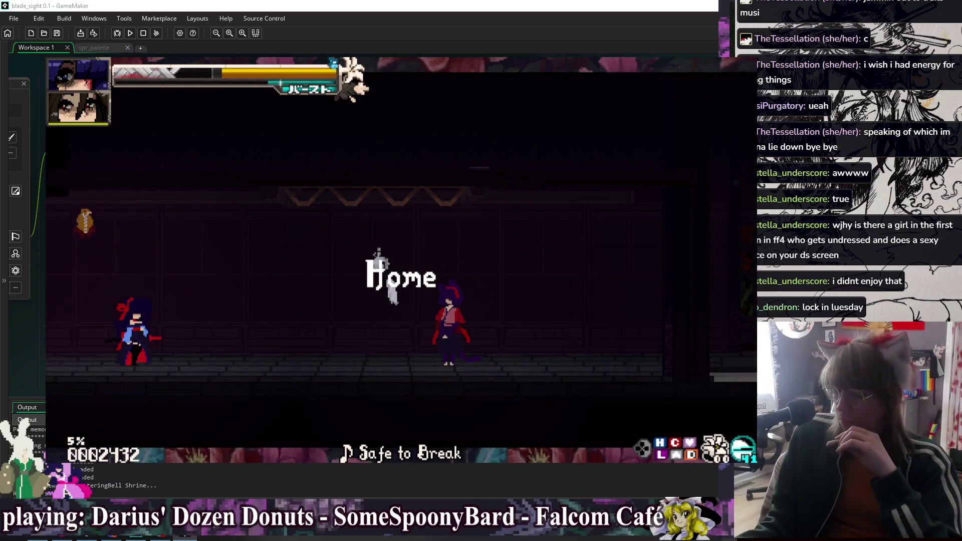
- Start training, then pick Blood Samurai III as player girlfriend and Ghost Samurai I as rival
{"action": "key", "text": "Right"}
{"action": "key", "text": "Right"}
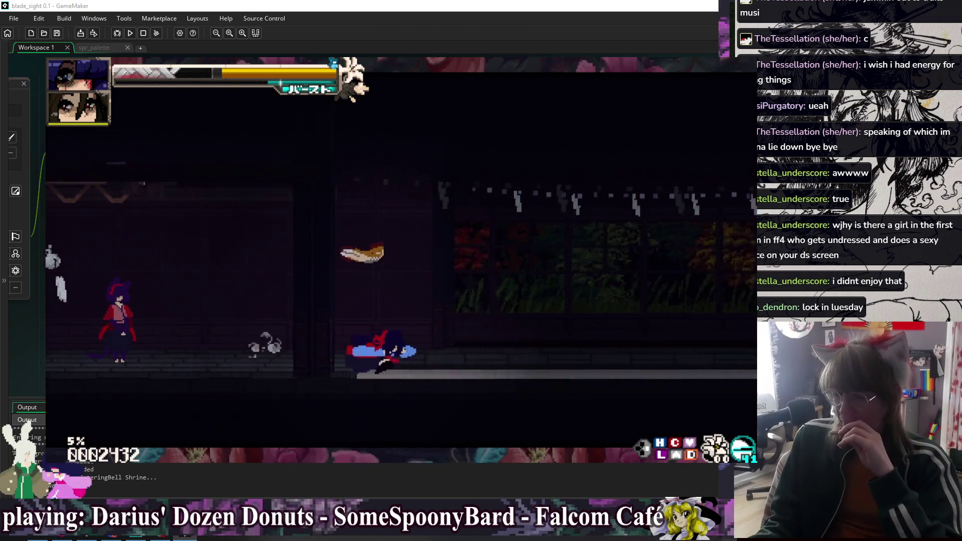
{"action": "key", "text": "z"}
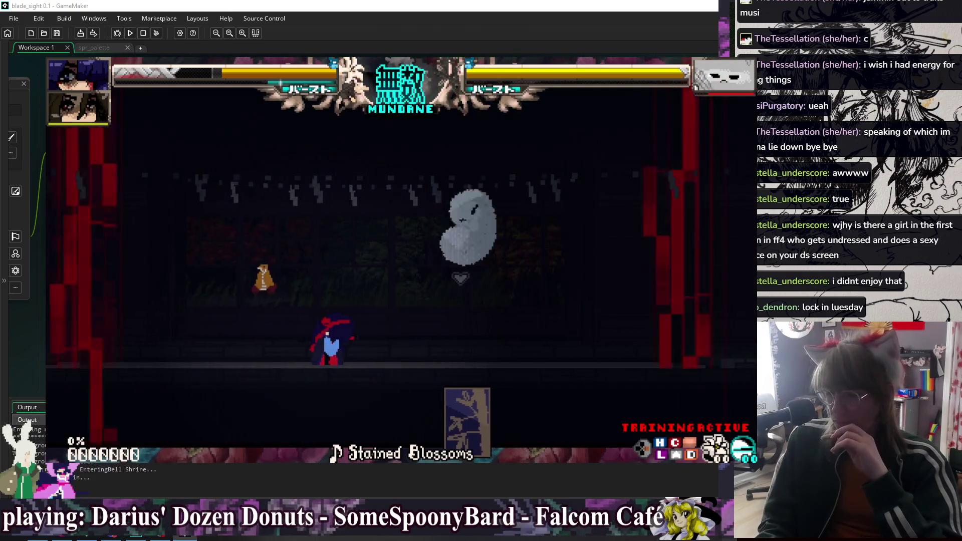
{"action": "key", "text": "Escape"}
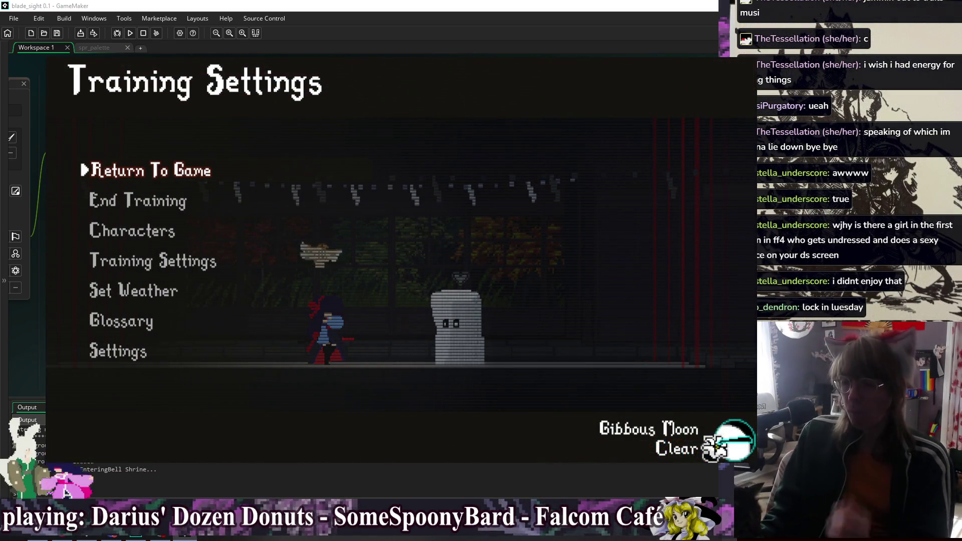
{"action": "key", "text": "Down"}
{"action": "key", "text": "Down"}
{"action": "key", "text": "z"}
{"action": "key", "text": "Down"}
{"action": "key", "text": "Down"}
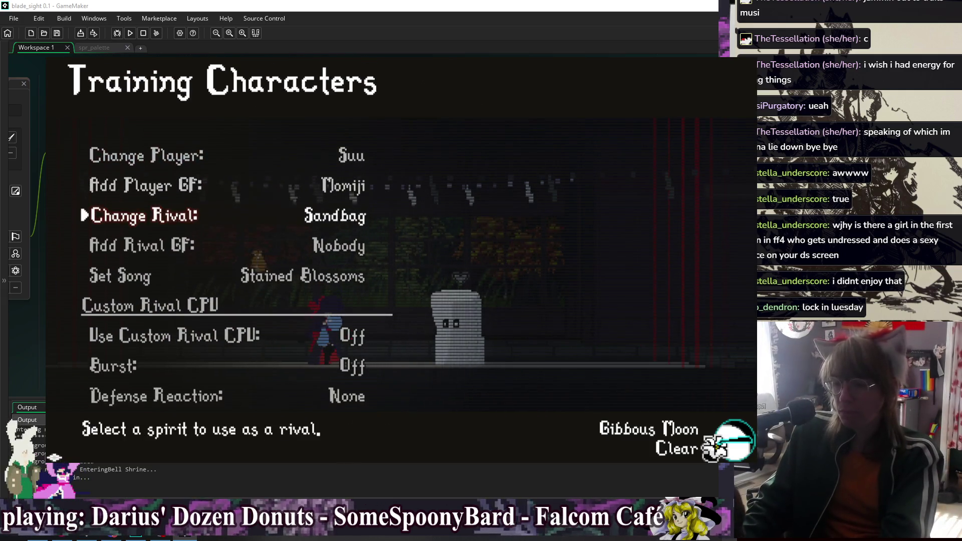
{"action": "key", "text": "z"}
{"action": "key", "text": "Down"}
{"action": "key", "text": "Down"}
{"action": "key", "text": "Down"}
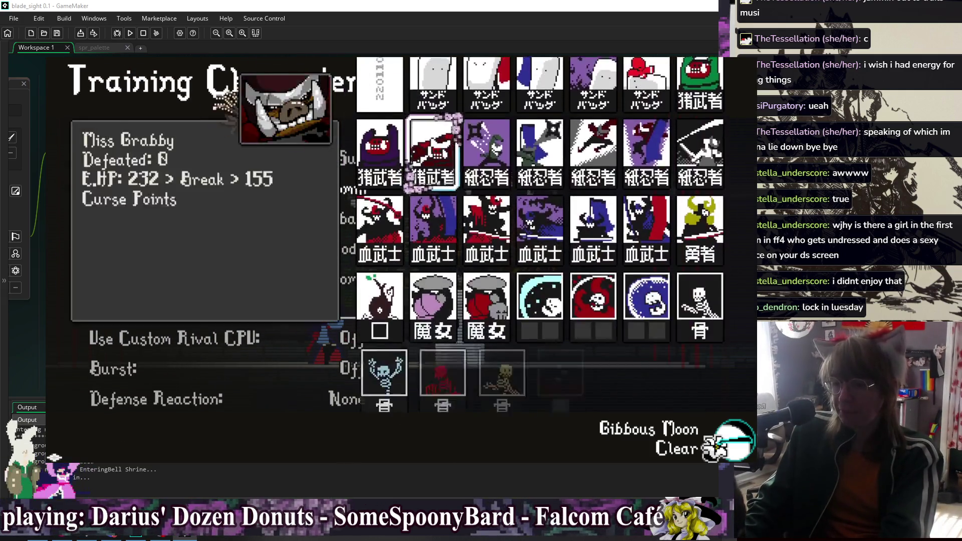
{"action": "key", "text": "z"}
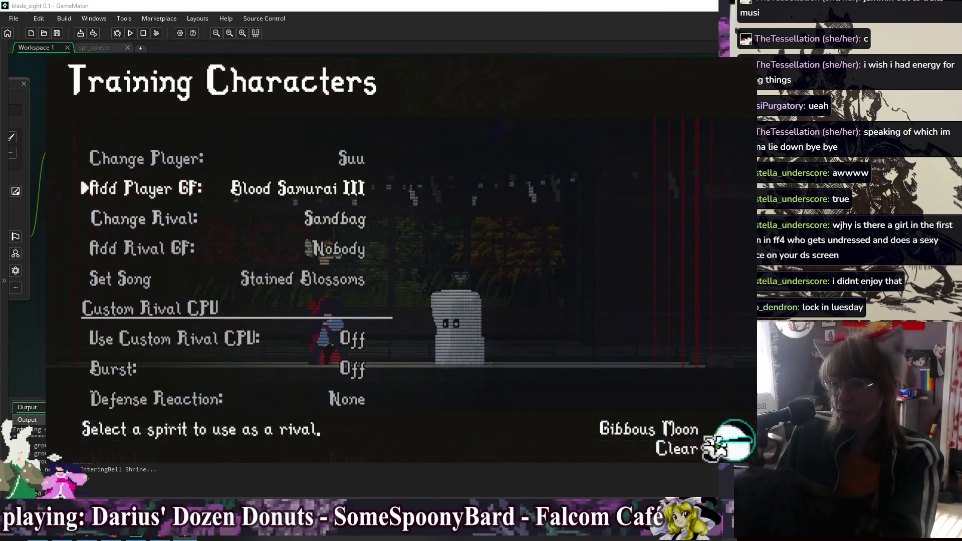
{"action": "key", "text": "z"}
{"action": "key", "text": "Down"}
{"action": "key", "text": "z"}
{"action": "key", "text": "Escape"}
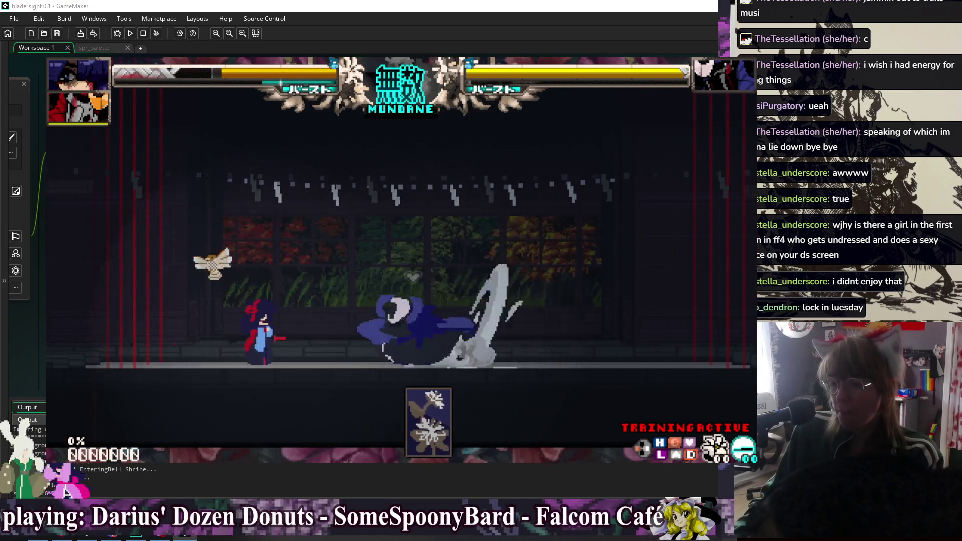
- Swap the player girlfriend to Skeleton via Add Player GF and resume the fight
{"action": "key", "text": "Escape"}
{"action": "key", "text": "Up"}
{"action": "key", "text": "z"}
{"action": "key", "text": "Down"}
{"action": "key", "text": "Left"}
{"action": "key", "text": "z"}
{"action": "key", "text": "Escape"}
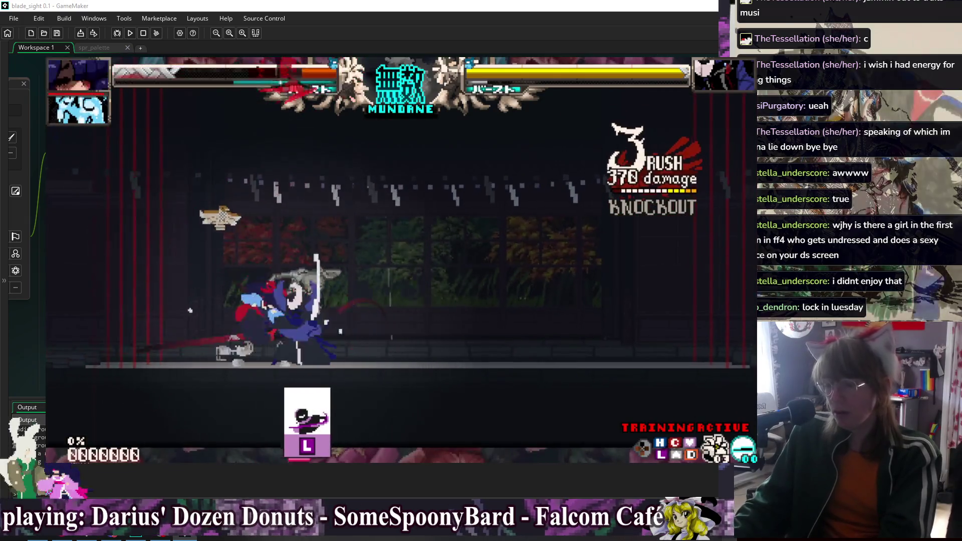
- Change the rival to Ghost Skull from the Training Settings menu
{"action": "key", "text": "Escape"}
{"action": "key", "text": "Escape"}
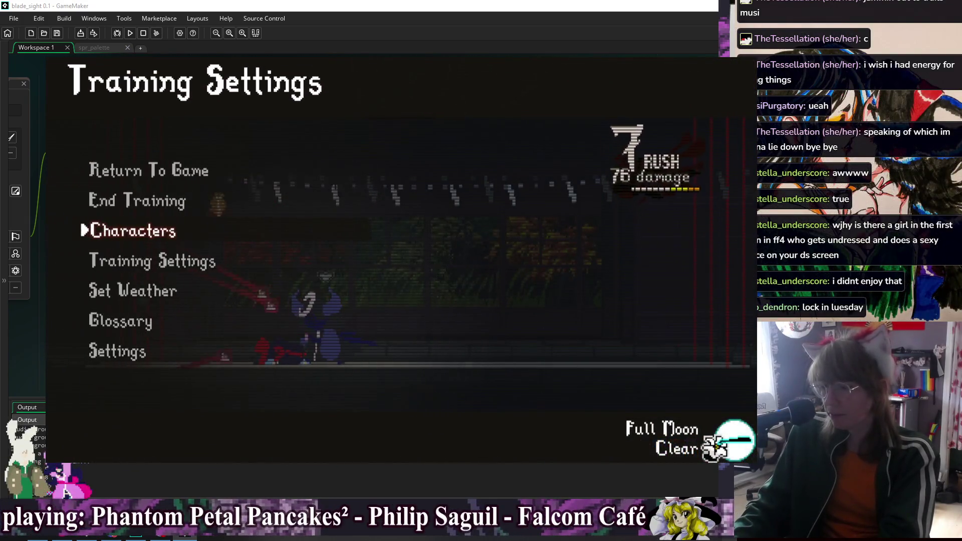
{"action": "key", "text": "Escape"}
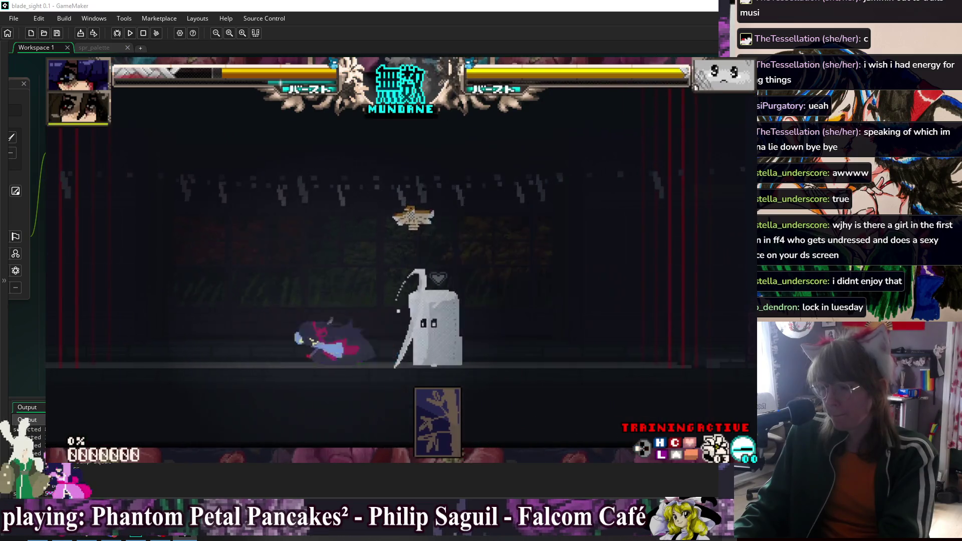
{"action": "key", "text": "Escape"}
{"action": "key", "text": "Down"}
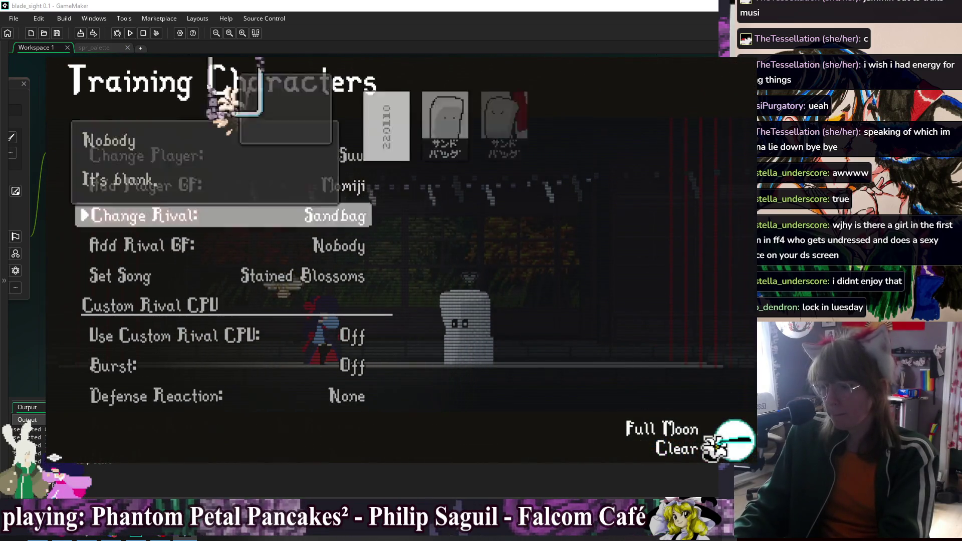
{"action": "key", "text": "Return"}
{"action": "key", "text": "Down"}
{"action": "key", "text": "Return"}
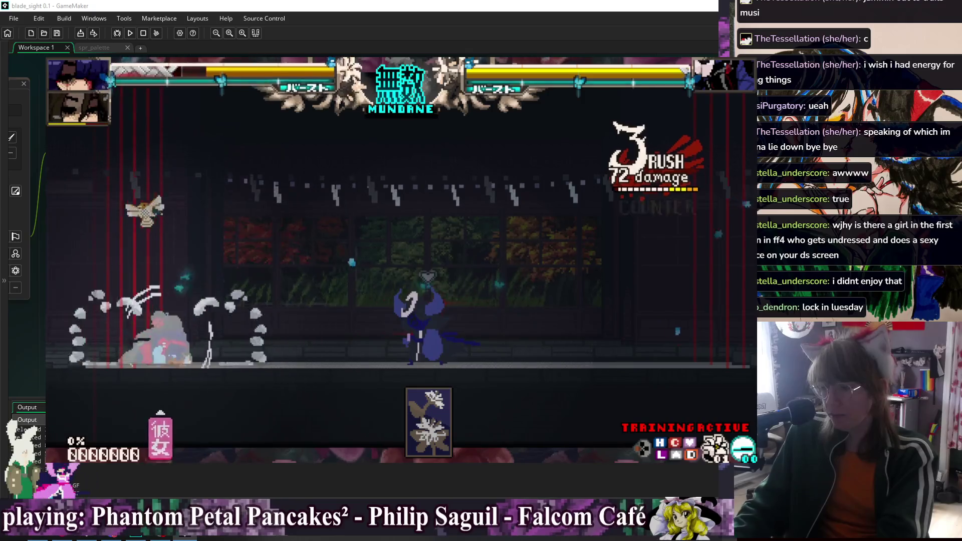
- End the training session, attack briefly, and close the running game
{"action": "key", "text": "Escape"}
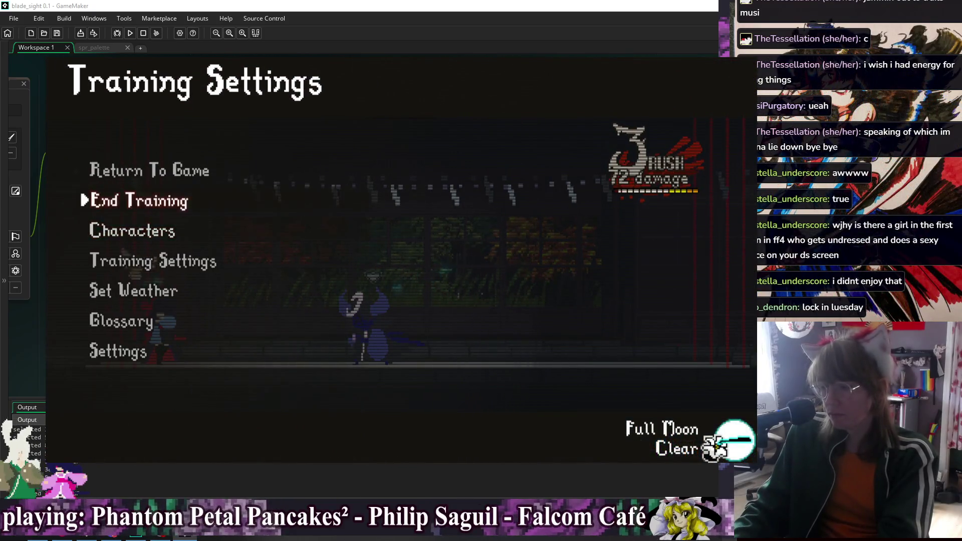
{"action": "key", "text": "Return"}
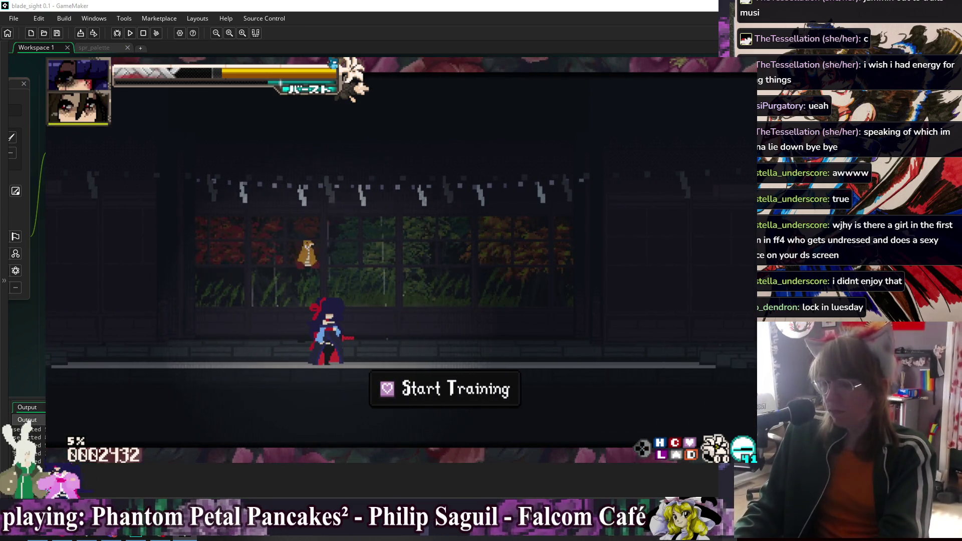
{"action": "key", "text": "space"}
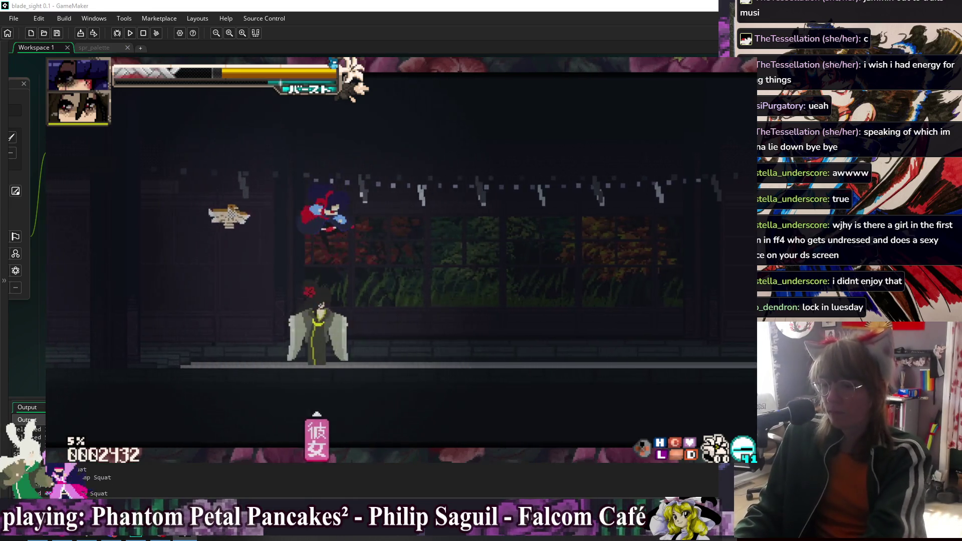
{"action": "key", "text": "Escape"}
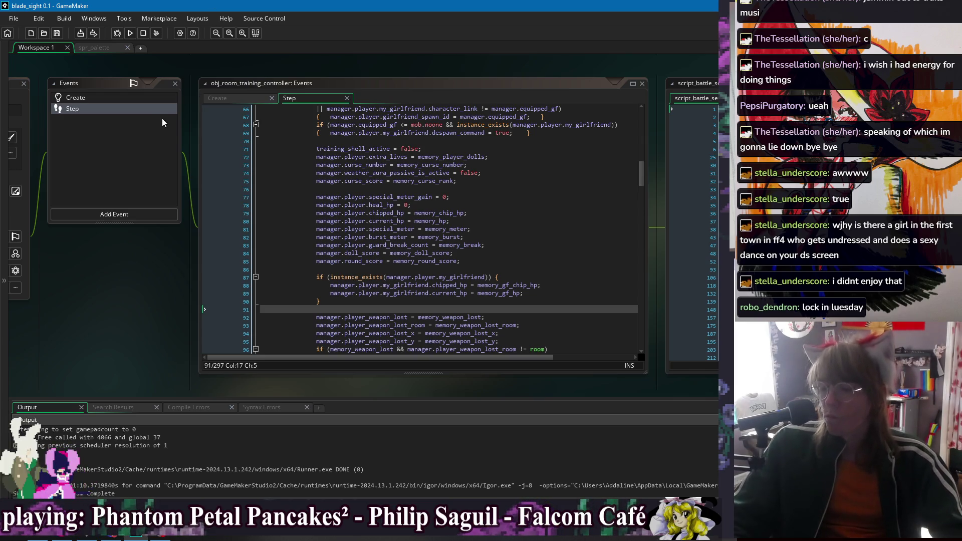
- Switch to obj_character's events and delete the blank line 498 in Begin Step
{"action": "right_click", "coordinate": [188, 67]}
{"action": "mouse_move", "coordinate": [203, 82]}
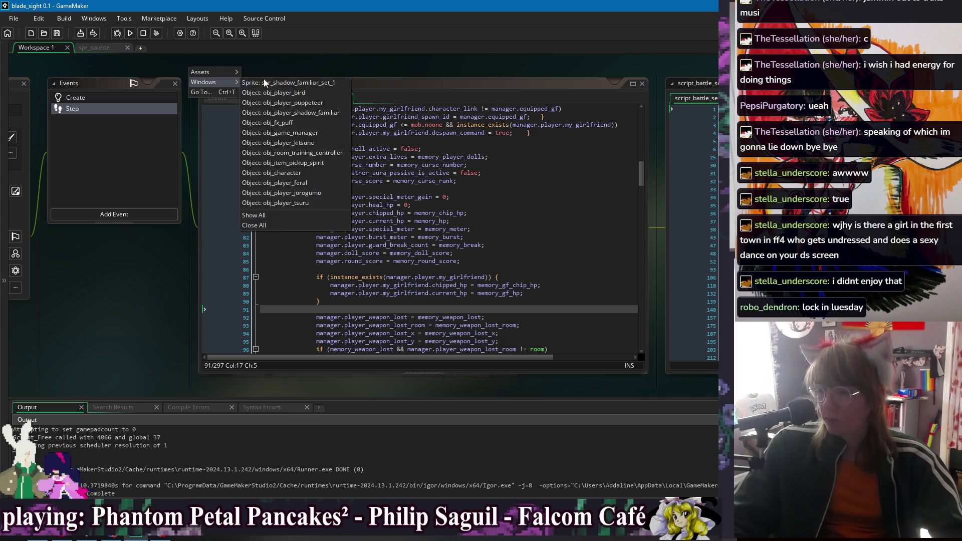
{"action": "left_click", "coordinate": [308, 179]}
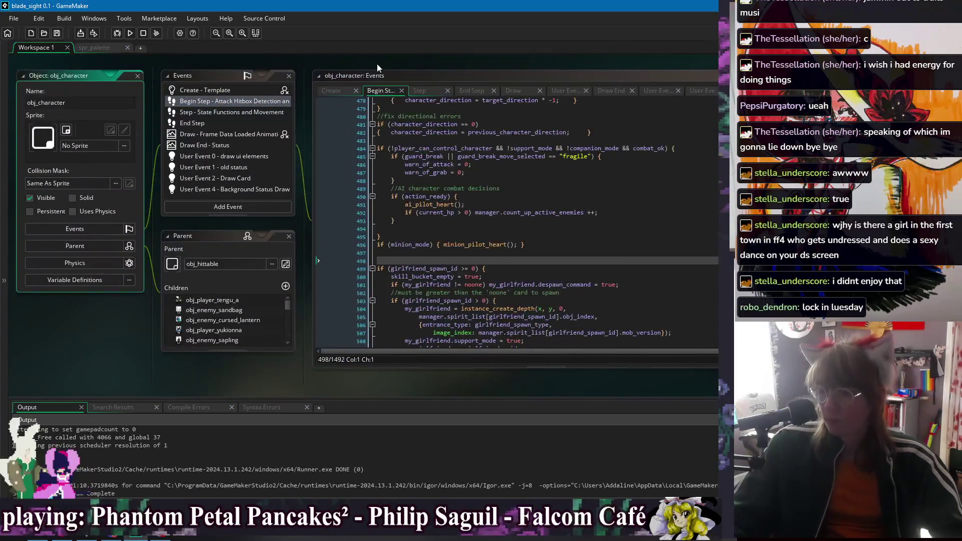
{"action": "left_click", "coordinate": [294, 271]}
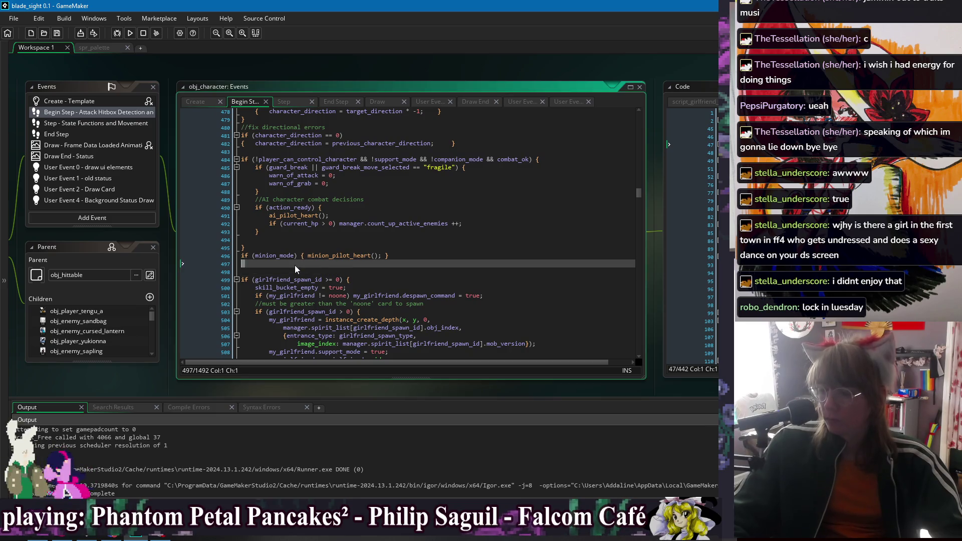
{"action": "key", "text": "Delete"}
{"action": "left_click", "coordinate": [295, 272]}
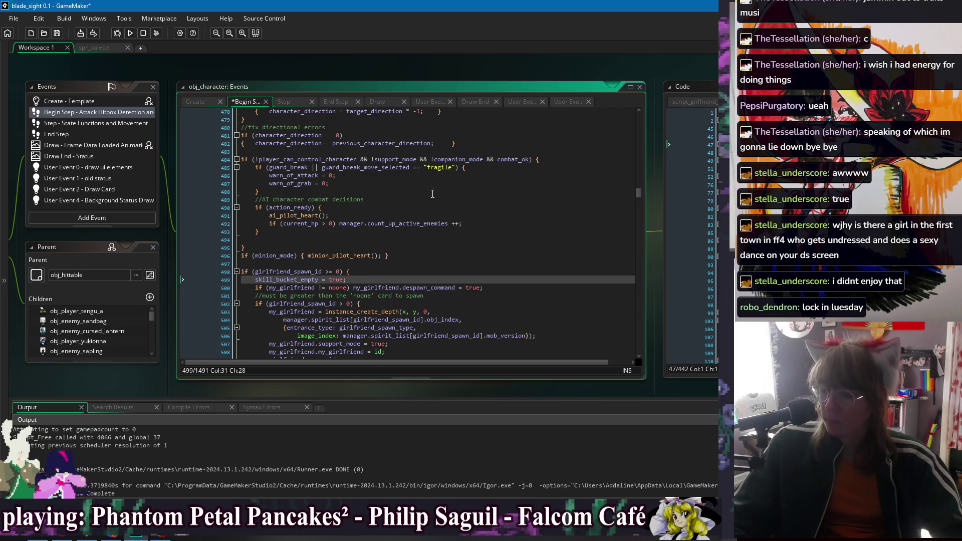
- Browse obj_character's Draw, Draw End, User Event 0, User Event 4 and Step code, returning to Begin Step
{"action": "left_click", "coordinate": [377, 101]}
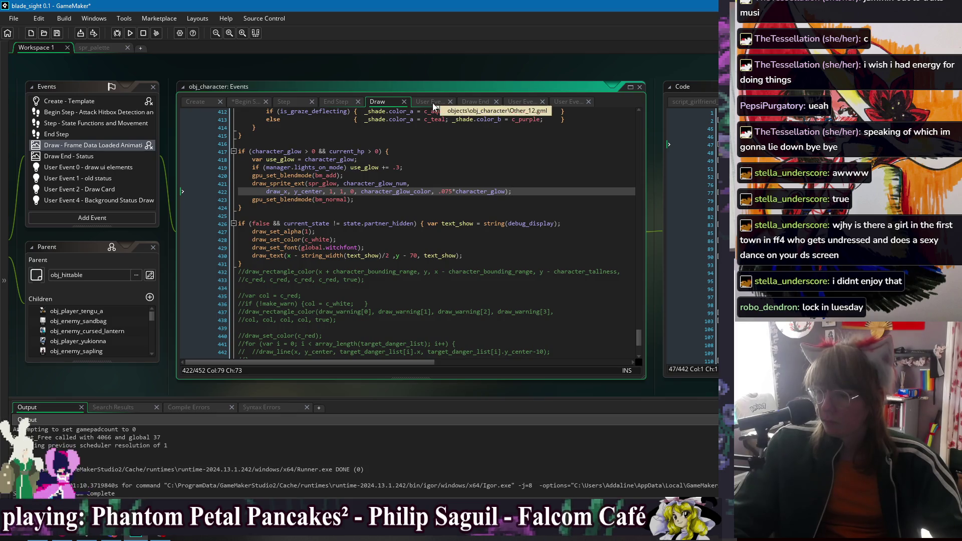
{"action": "key", "text": "Down"}
{"action": "key", "text": "Down"}
{"action": "key", "text": "Down"}
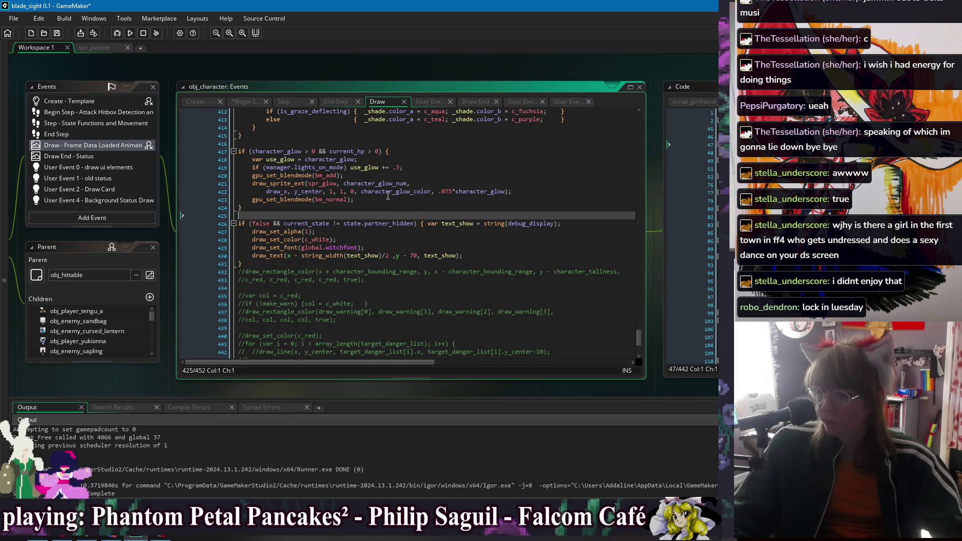
{"action": "left_click", "coordinate": [432, 101]}
{"action": "left_click", "coordinate": [470, 102]}
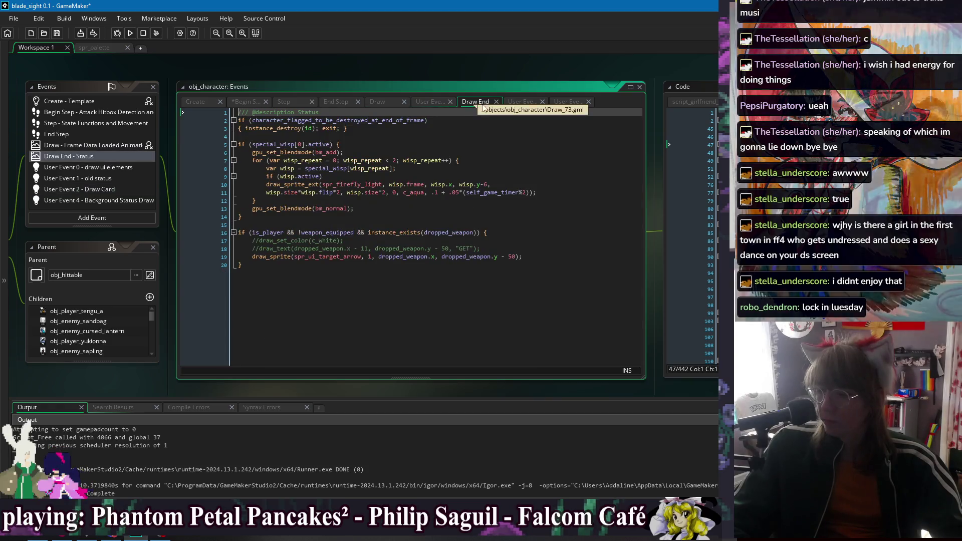
{"action": "left_click", "coordinate": [519, 101]}
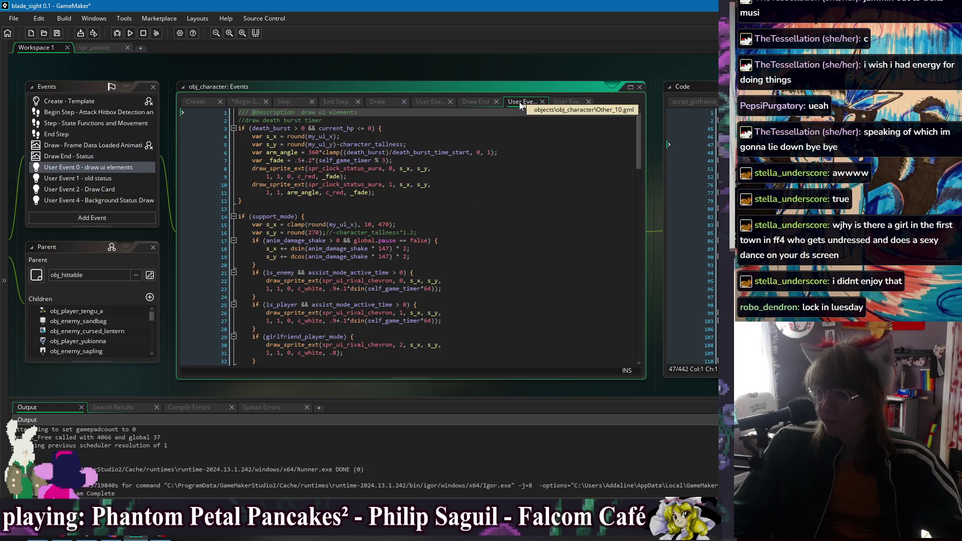
{"action": "left_click", "coordinate": [566, 102]}
{"action": "left_click", "coordinate": [471, 101]}
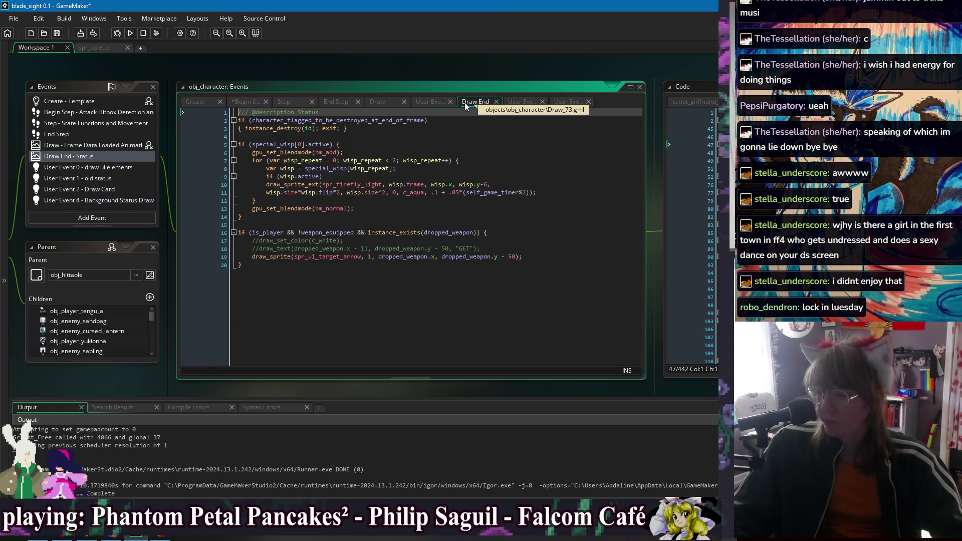
{"action": "left_click", "coordinate": [288, 101]}
{"action": "left_click", "coordinate": [247, 101]}
- Restore the blank line at 497, save the project, and switch to obj_game_manager's events
{"action": "left_click", "coordinate": [436, 233]}
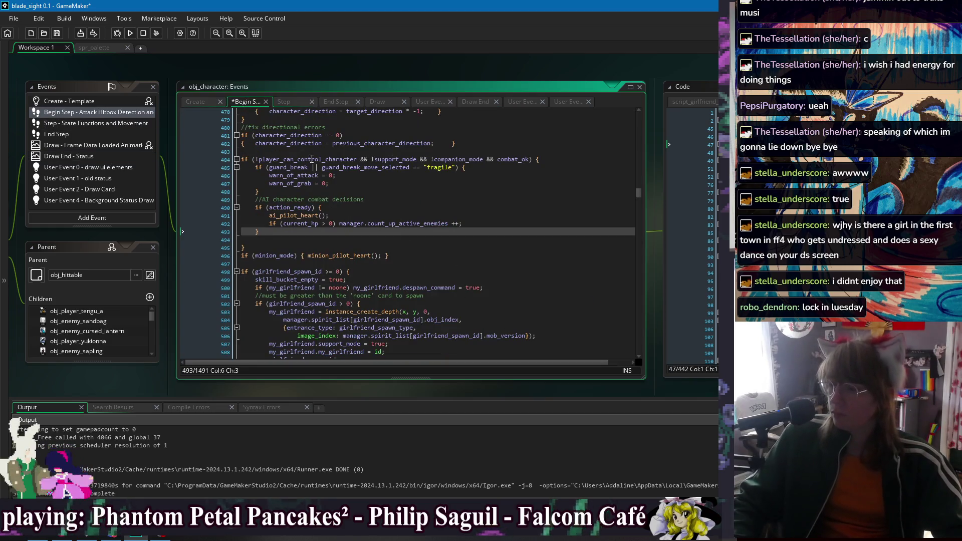
{"action": "key", "text": "Down"}
{"action": "key", "text": "Down"}
{"action": "key", "text": "Down"}
{"action": "key", "text": "ctrl+s"}
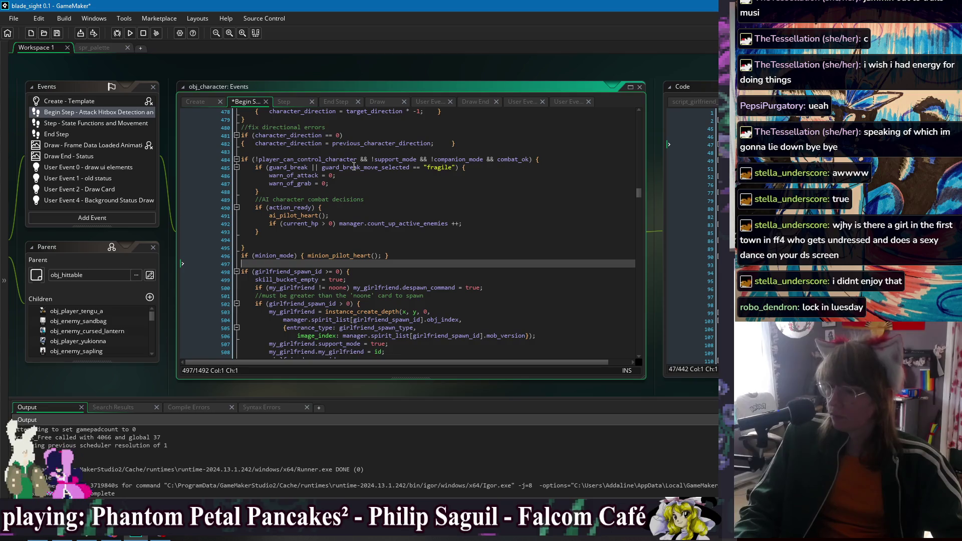
{"action": "right_click", "coordinate": [251, 80]}
{"action": "mouse_move", "coordinate": [270, 95]}
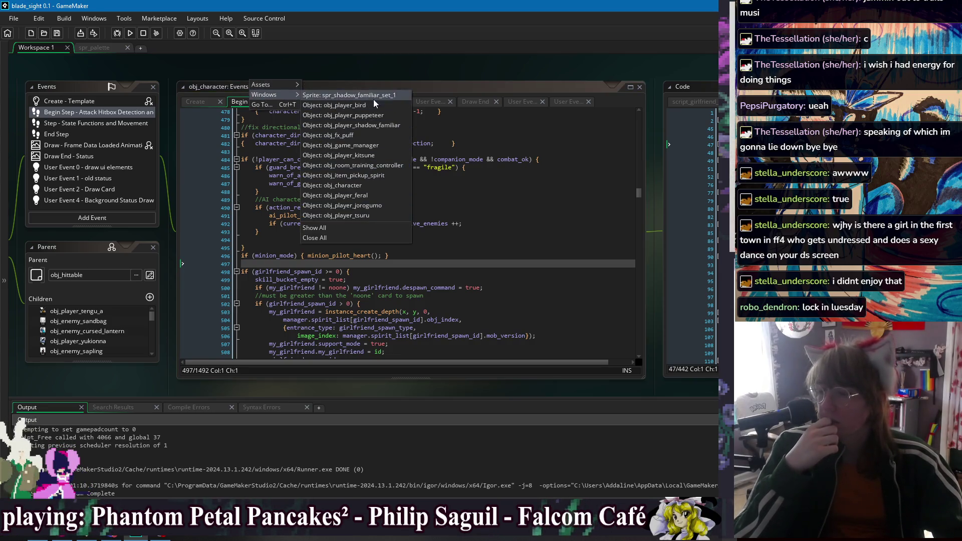
{"action": "left_click", "coordinate": [377, 145]}
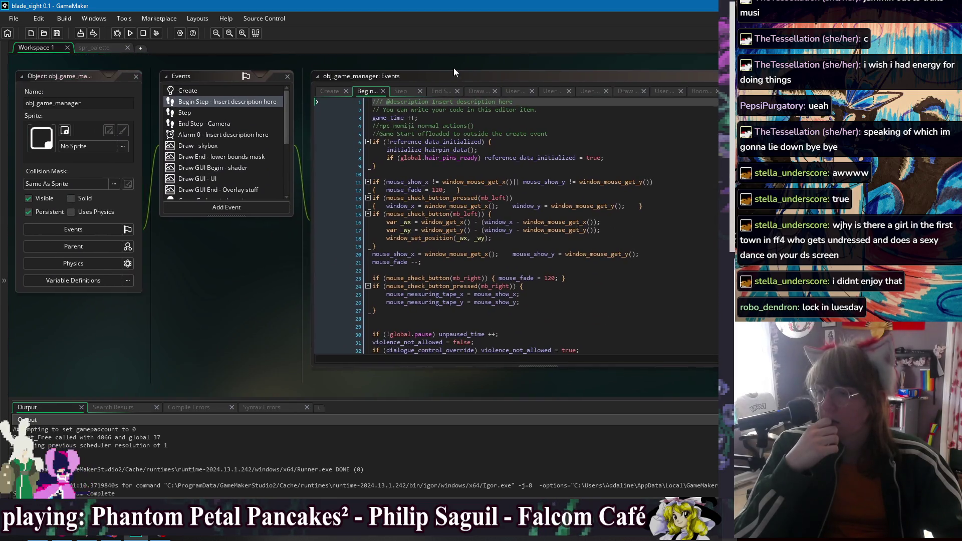
- Show obj_game_manager's Begin Step code and scroll down through it
{"action": "left_click", "coordinate": [295, 103]}
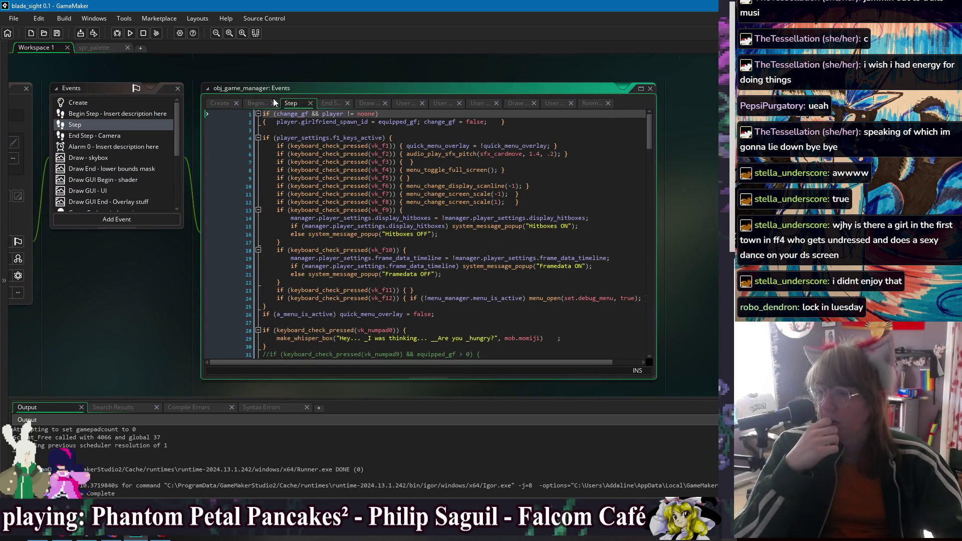
{"action": "left_click", "coordinate": [257, 102]}
{"action": "scroll", "coordinate": [530, 285], "scroll_direction": "down", "scroll_amount": 20}
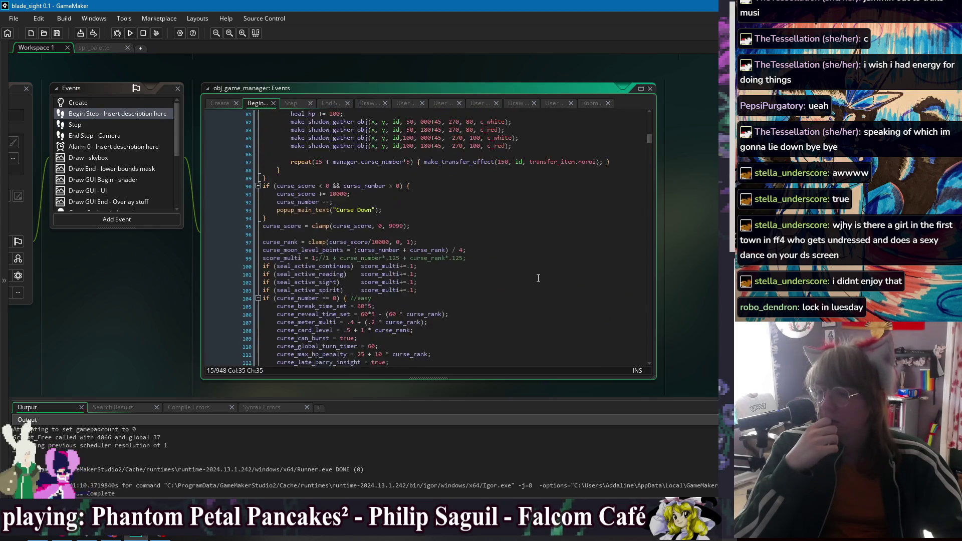
{"action": "scroll", "coordinate": [525, 248], "scroll_direction": "down", "scroll_amount": 20}
- Search for current_hp until reaching the snapshot_current_hp line at 549
{"action": "key", "text": "ctrl+f"}
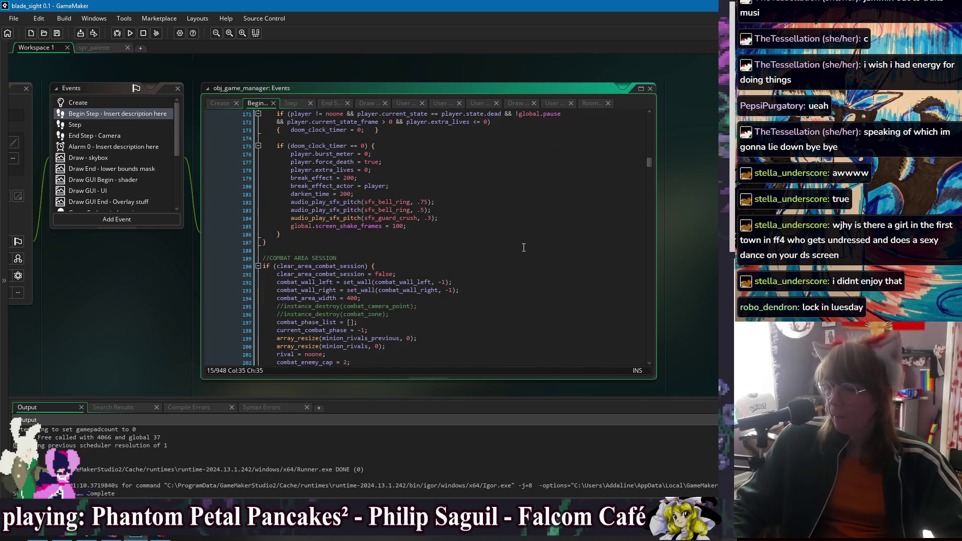
{"action": "left_click", "coordinate": [550, 238]}
{"action": "type", "text": "cu"}
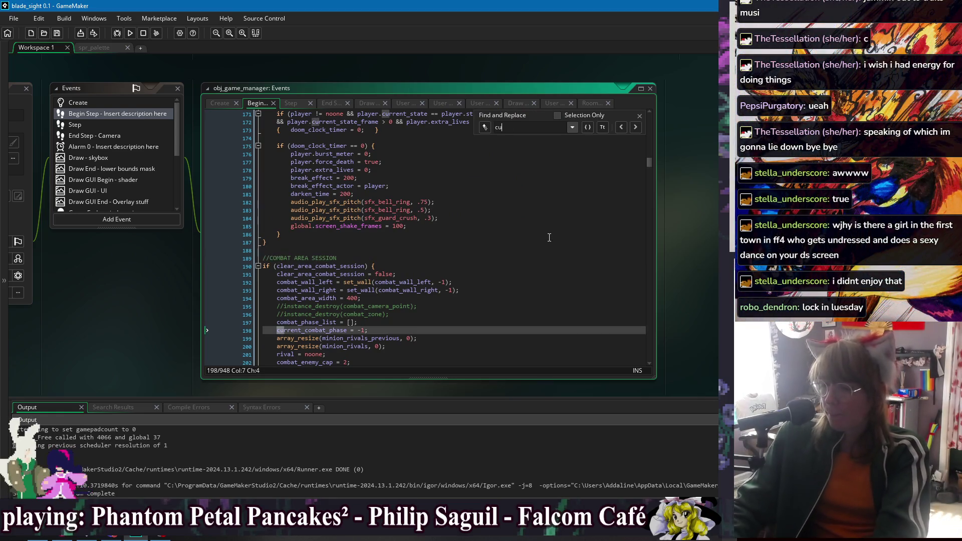
{"action": "type", "text": "rrent_hp"}
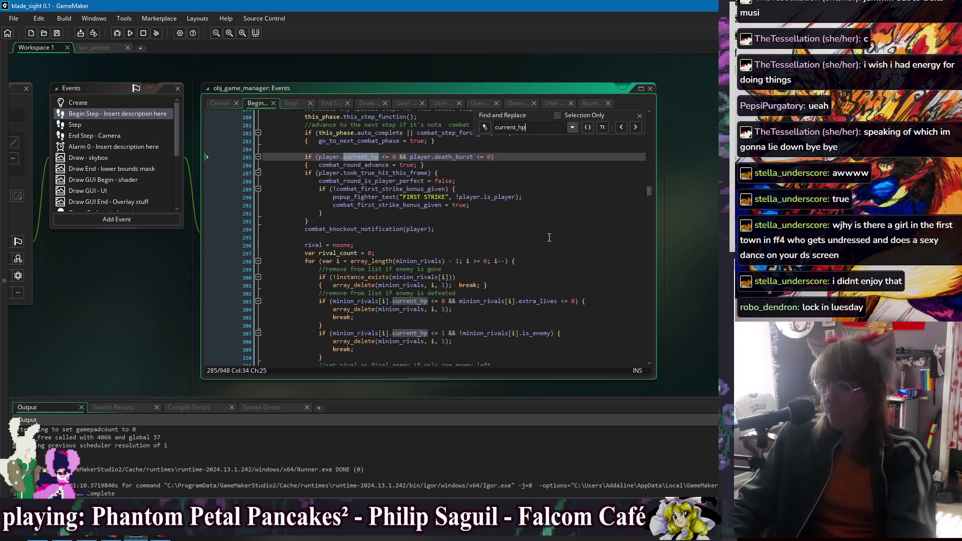
{"action": "left_click", "coordinate": [635, 127]}
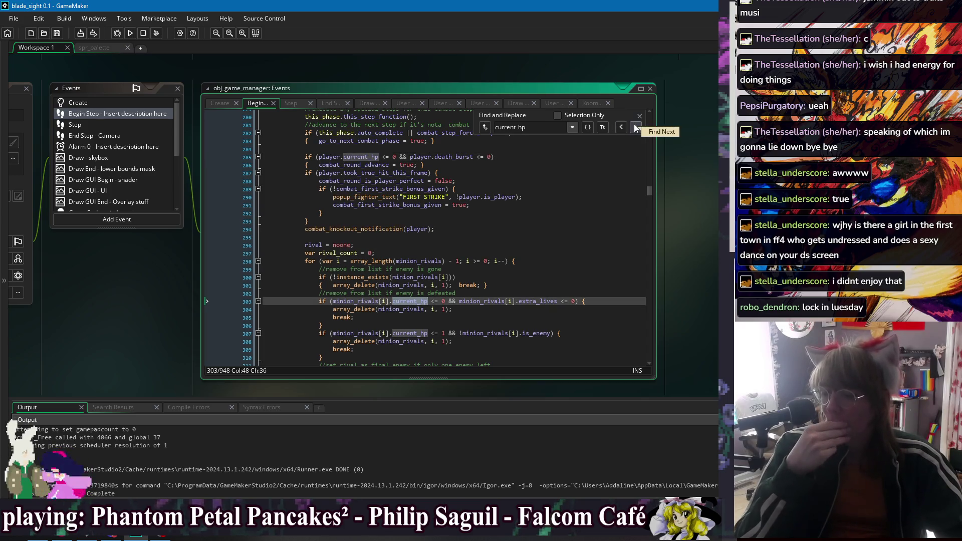
{"action": "left_click", "coordinate": [636, 127]}
{"action": "left_click", "coordinate": [636, 127]}
{"action": "left_click", "coordinate": [636, 128]}
{"action": "left_click", "coordinate": [635, 127]}
{"action": "left_click", "coordinate": [636, 127]}
{"action": "left_click", "coordinate": [636, 127]}
{"action": "left_click", "coordinate": [636, 127]}
{"action": "left_click", "coordinate": [636, 128]}
{"action": "left_click", "coordinate": [635, 128]}
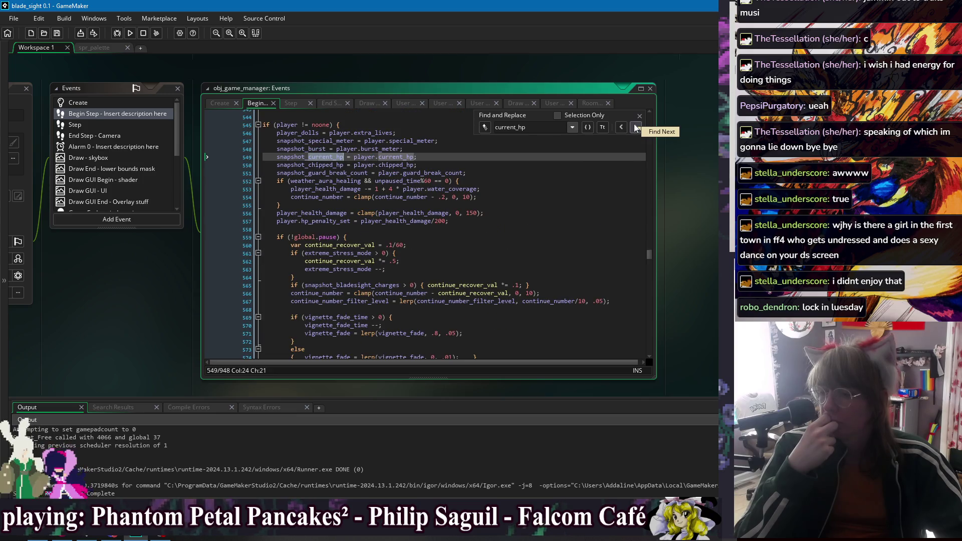
{"action": "left_click", "coordinate": [639, 116]}
{"action": "left_click", "coordinate": [496, 164]}
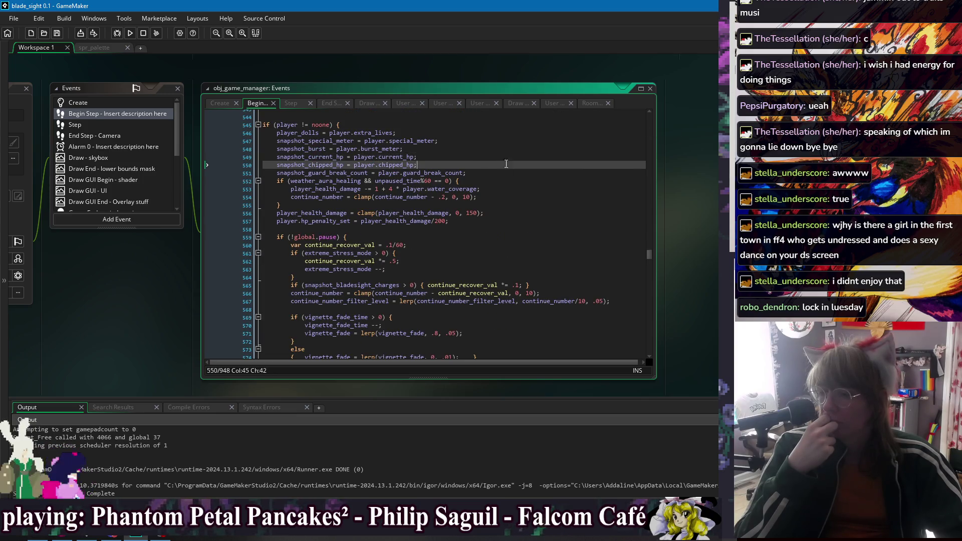
- Add snapshot_gf_current_hp and snapshot_gf_chipped_hp lines reading from player.my_girlfriend
{"action": "key", "text": "Return"}
{"action": "type", "text": "s"}
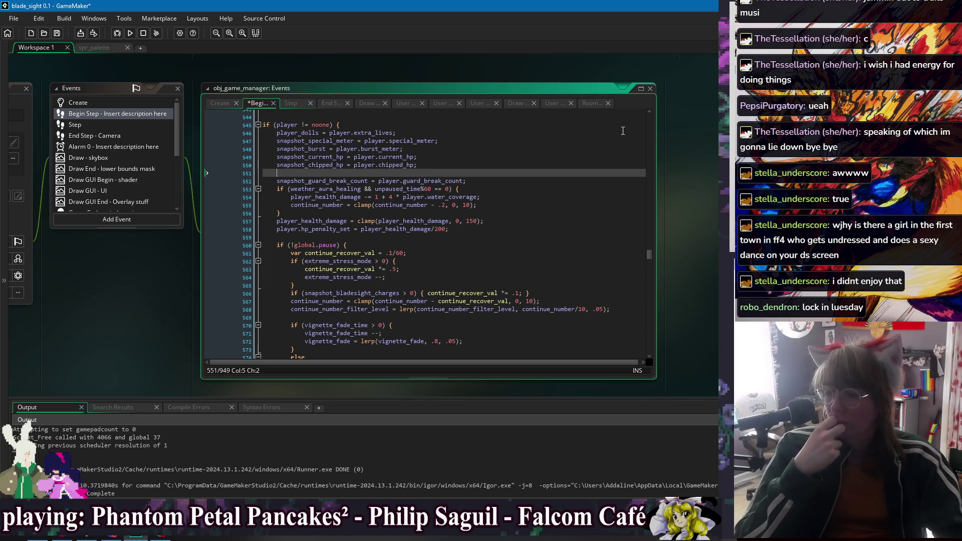
{"action": "type", "text": "napshot_gf_curre"}
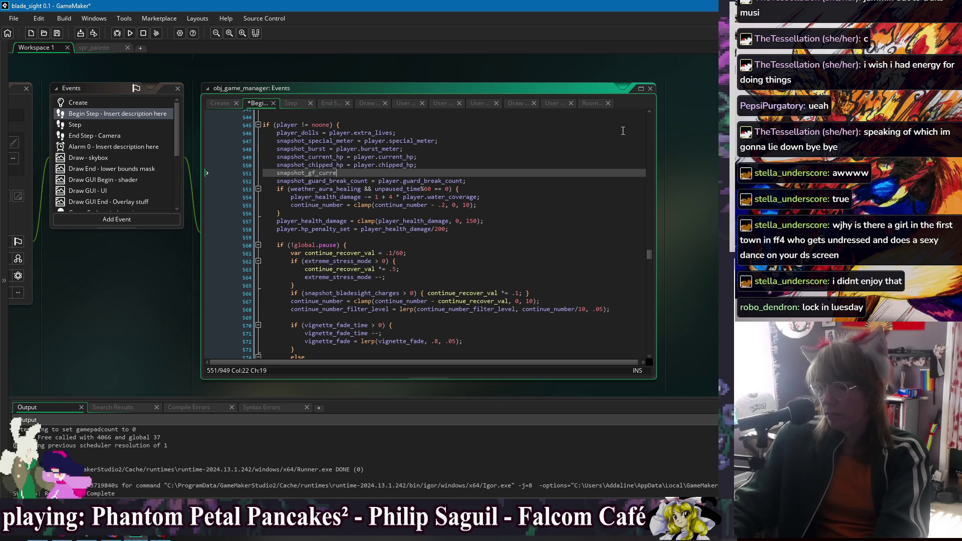
{"action": "type", "text": "nt_hp"}
{"action": "key", "text": "Return"}
{"action": "type", "text": "snap"}
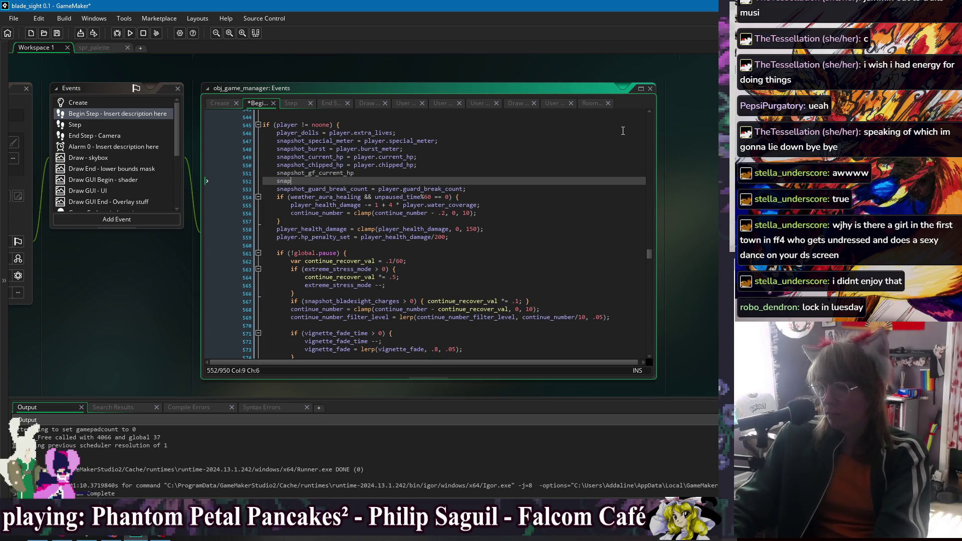
{"action": "type", "text": "shot_gf_"}
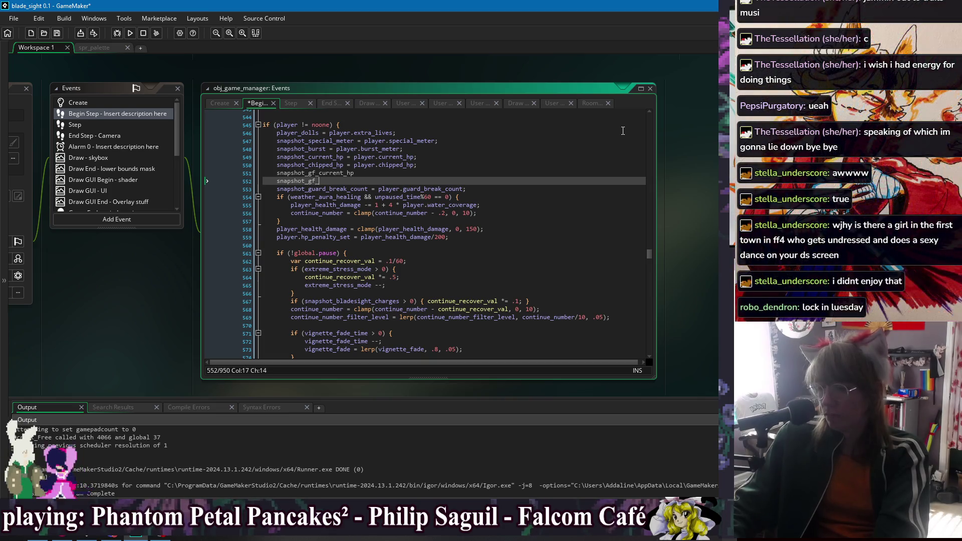
{"action": "type", "text": "t_gf_curhipp"}
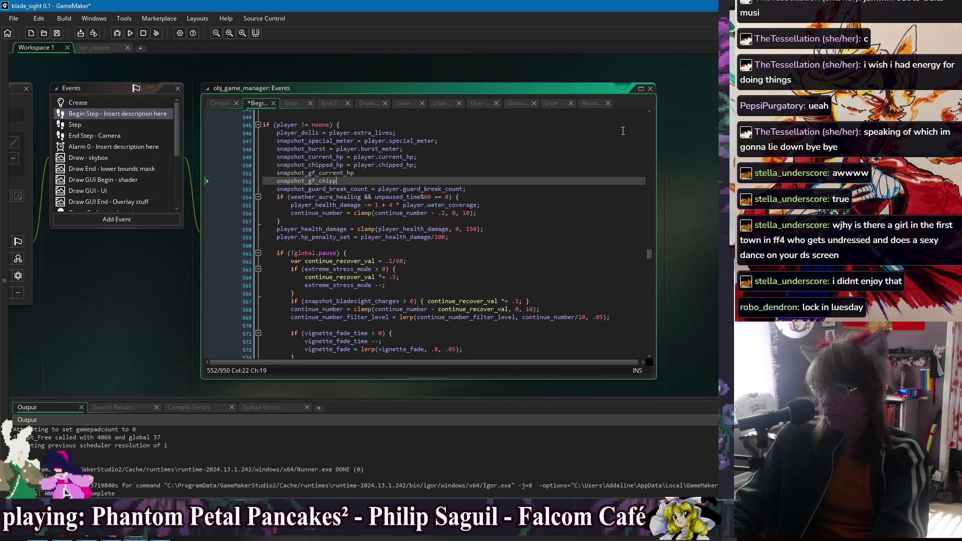
{"action": "type", "text": "hp = player"}
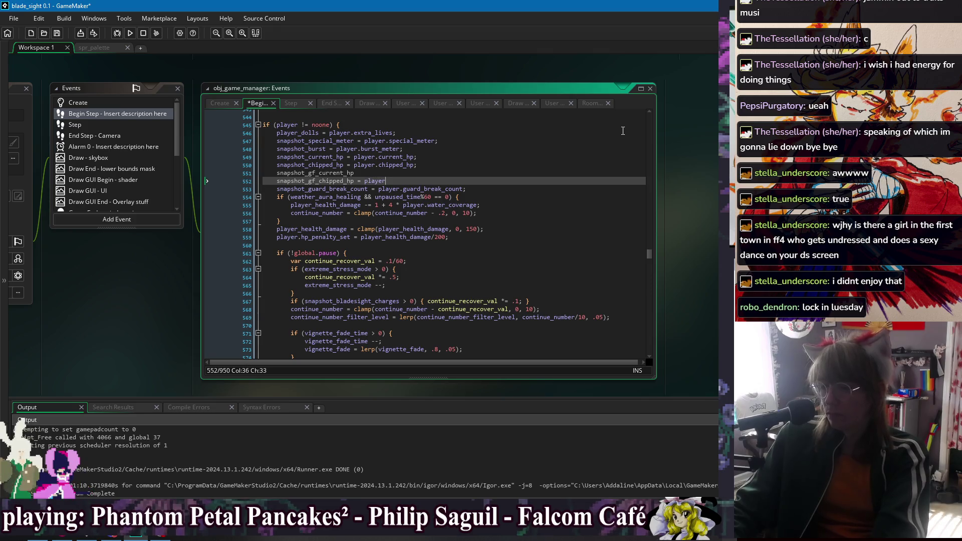
{"action": "type", "text": "."}
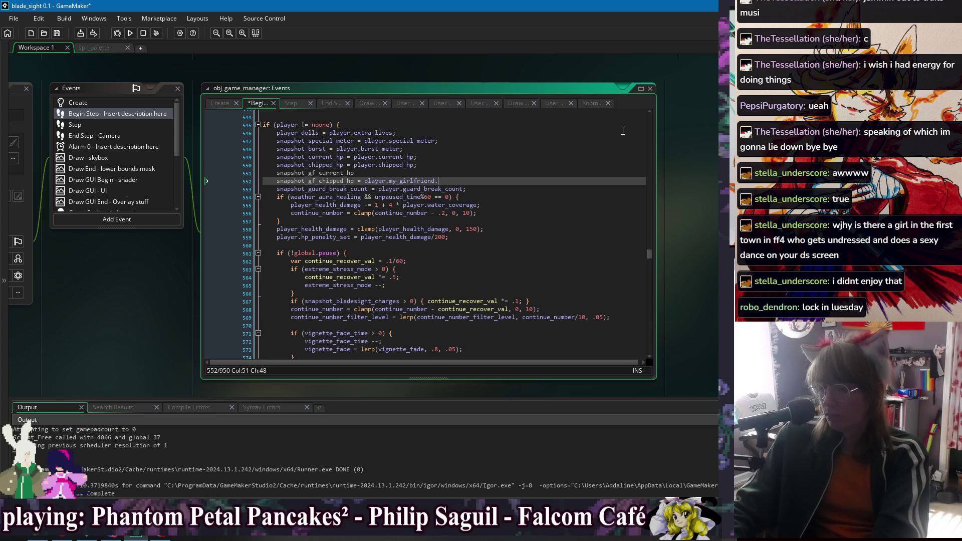
{"action": "type", "text": "my_)chi"}
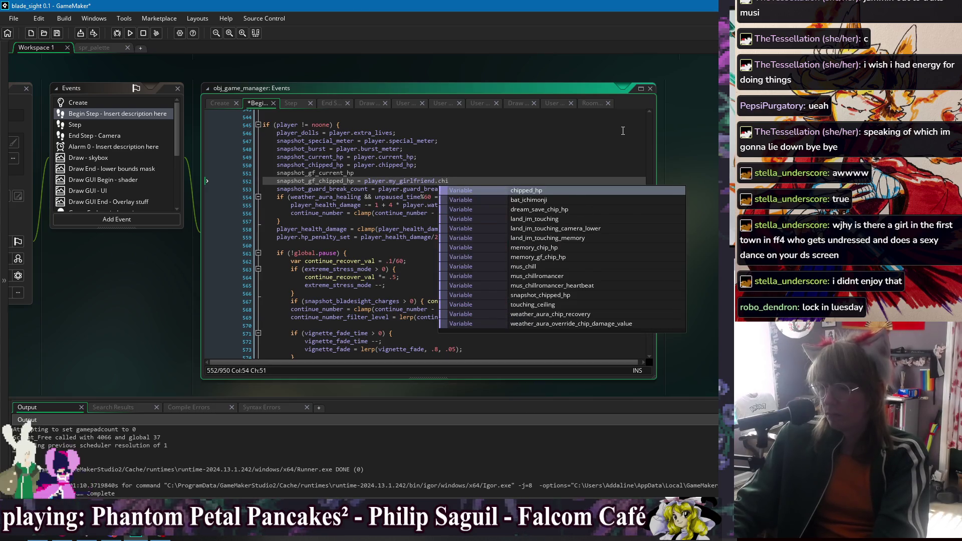
{"action": "type", "text": "pped"}
{"action": "type", "text": "_hp;"}
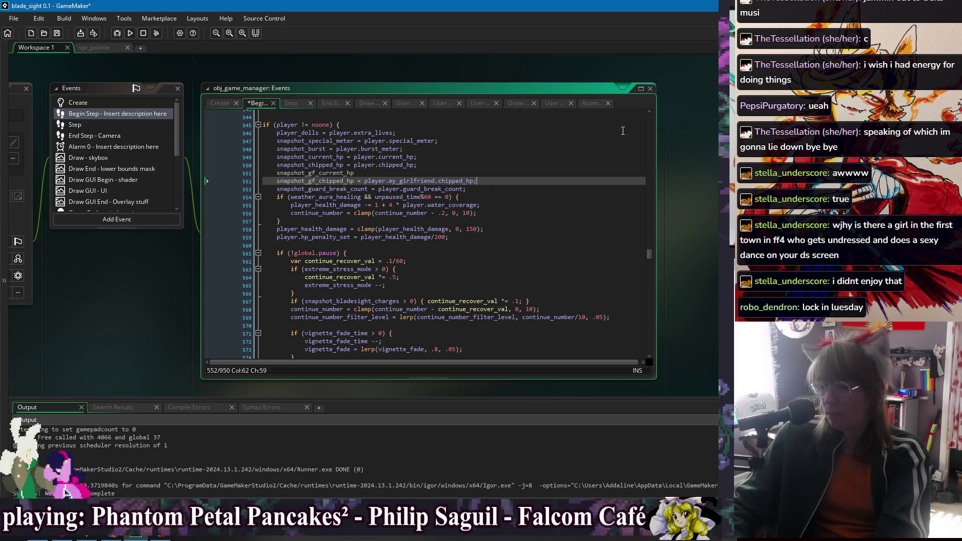
{"action": "left_click_drag", "start_coordinate": [356, 182], "coordinate": [477, 181]}
{"action": "key", "text": "ctrl+c"}
{"action": "left_click", "coordinate": [438, 172]}
{"action": "key", "text": "ctrl+v"}
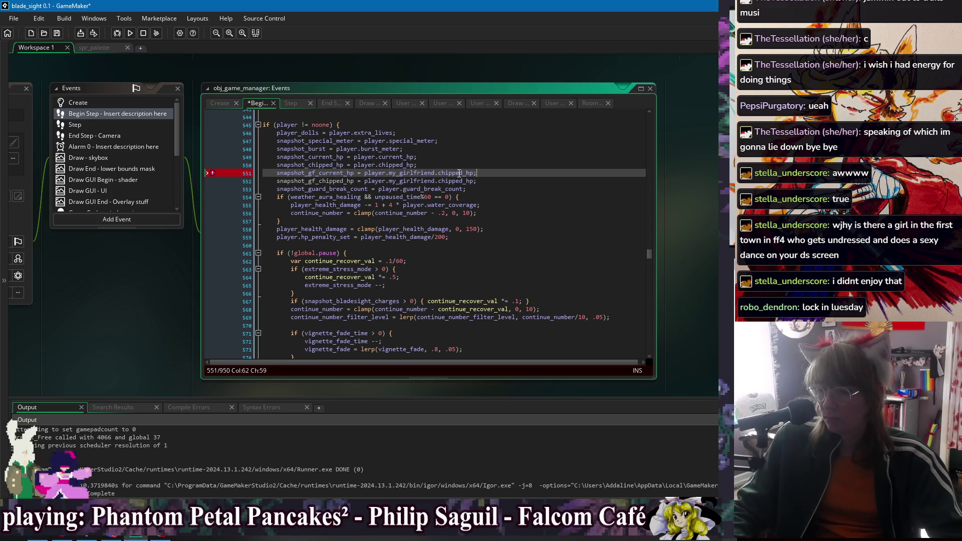
{"action": "double_click", "coordinate": [460, 173]}
{"action": "type", "text": "cur"}
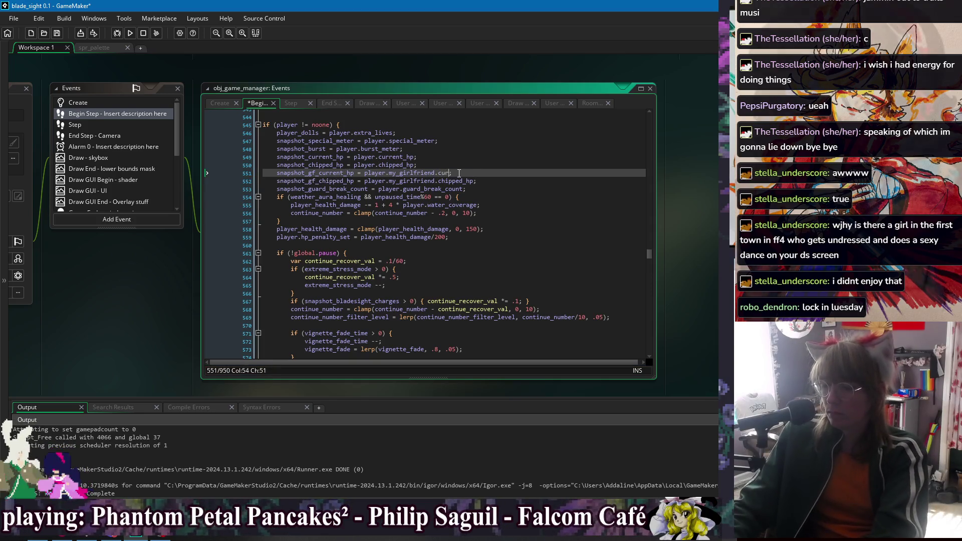
{"action": "type", "text": "rent_hp"}
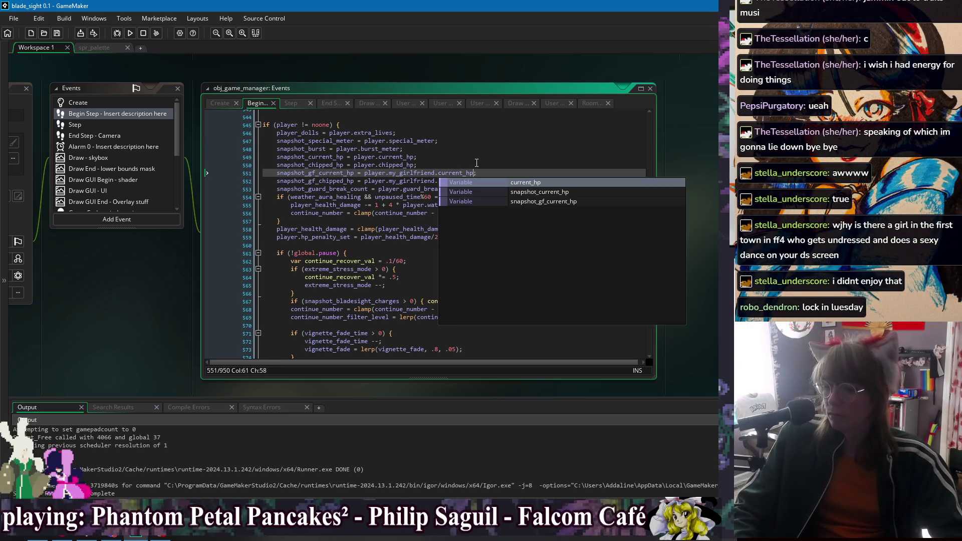
{"action": "key", "text": "Escape"}
{"action": "key", "text": "Home"}
- Wrap both lines in if (instance_exists(player.my_girlfriend)) { } and save
{"action": "key", "text": "Return"}
{"action": "key", "text": "Up"}
{"action": "type", "text": "if (in"}
{"action": "type", "text": "stance_exis"}
{"action": "type", "text": "ts)"}
{"action": "key", "text": "BackSpace"}
{"action": "type", "text": "(p"}
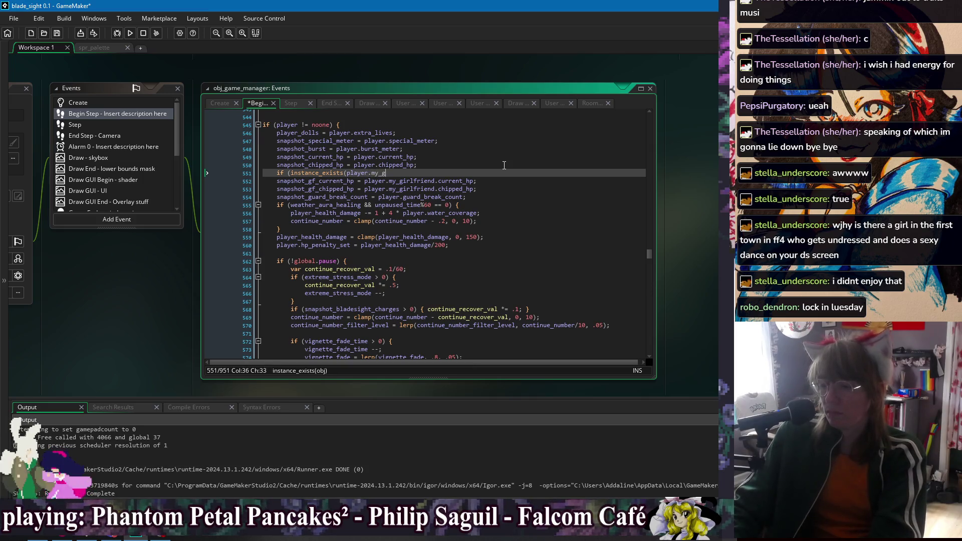
{"action": "type", "text": "iend)"}
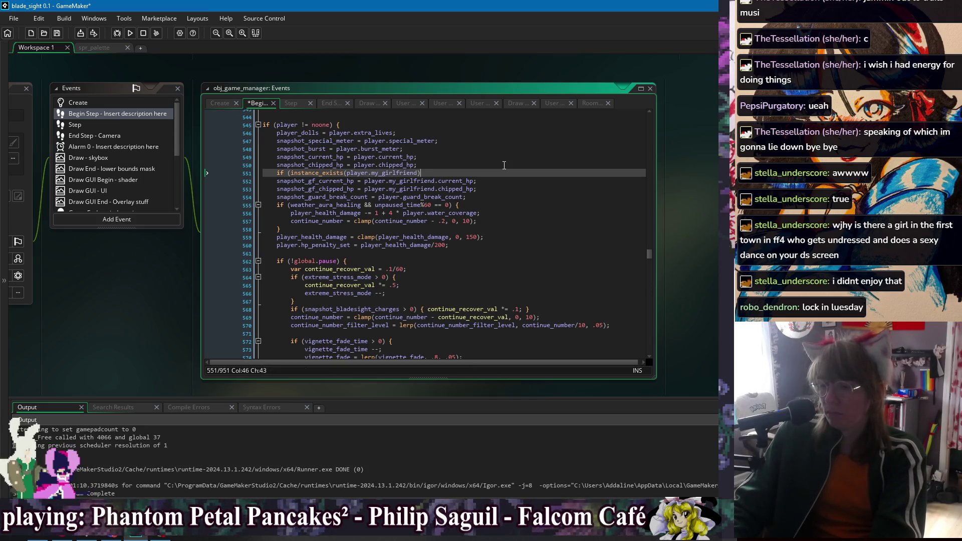
{"action": "left_click", "coordinate": [476, 189]}
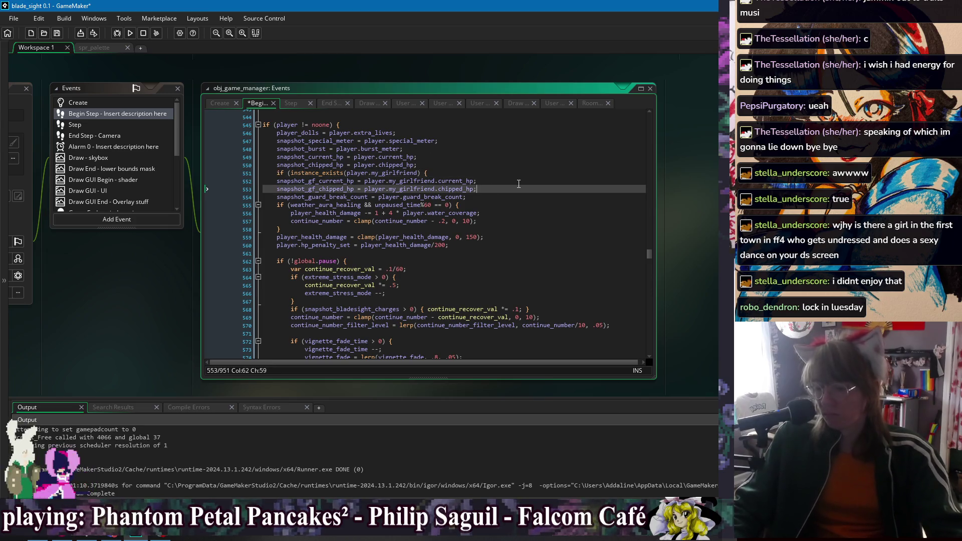
{"action": "key", "text": "Return"}
{"action": "type", "text": "}"}
{"action": "key", "text": "shift+Up"}
{"action": "key", "text": "shift+Up"}
{"action": "key", "text": "Tab"}
{"action": "key", "text": "ctrl+s"}
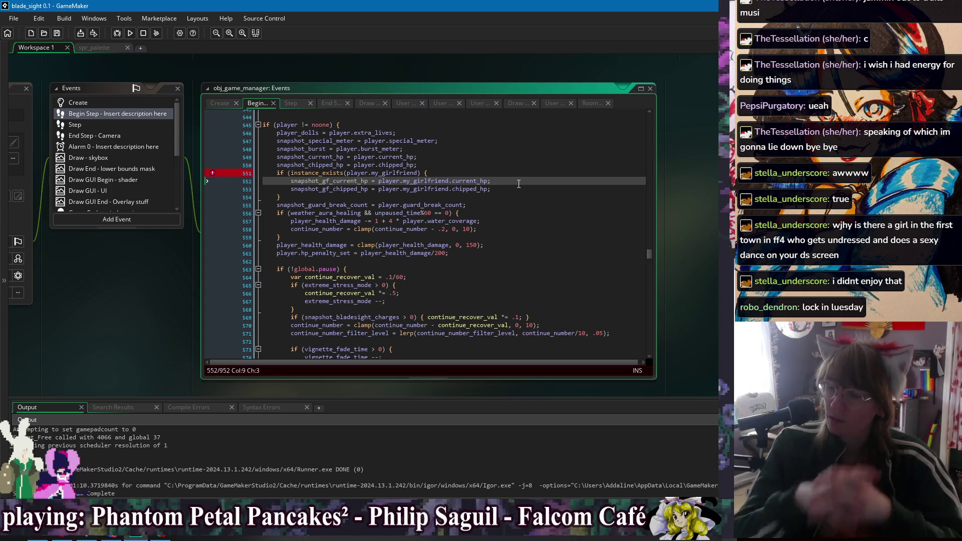
{"action": "double_click", "coordinate": [324, 182]}
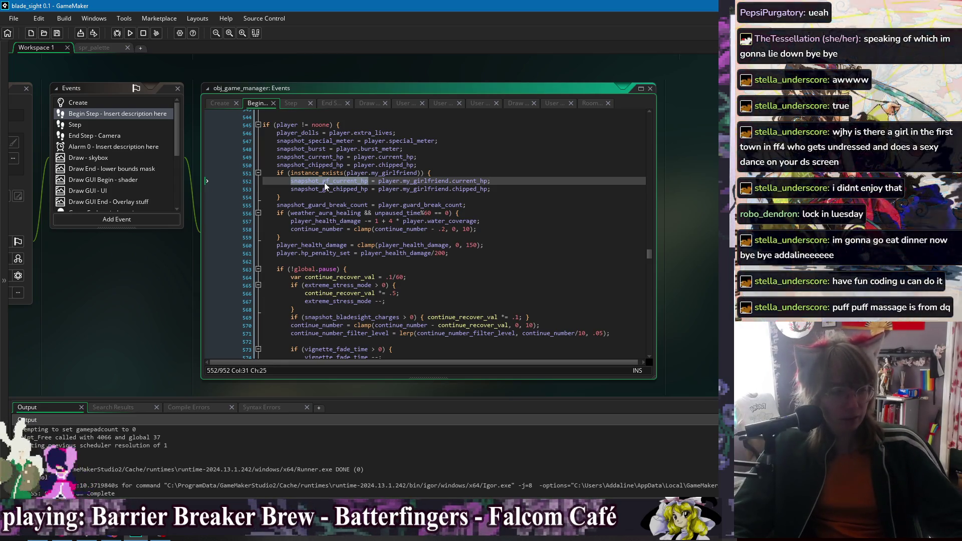
{"action": "left_click", "coordinate": [522, 205]}
{"action": "left_click", "coordinate": [524, 181]}
{"action": "left_click", "coordinate": [527, 165]}
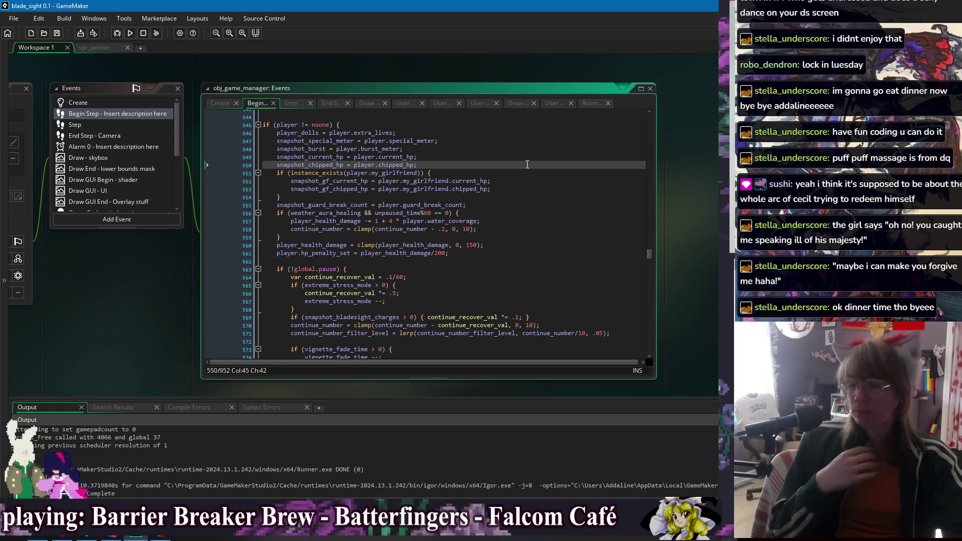
{"action": "left_click", "coordinate": [486, 214]}
{"action": "left_click", "coordinate": [480, 196]}
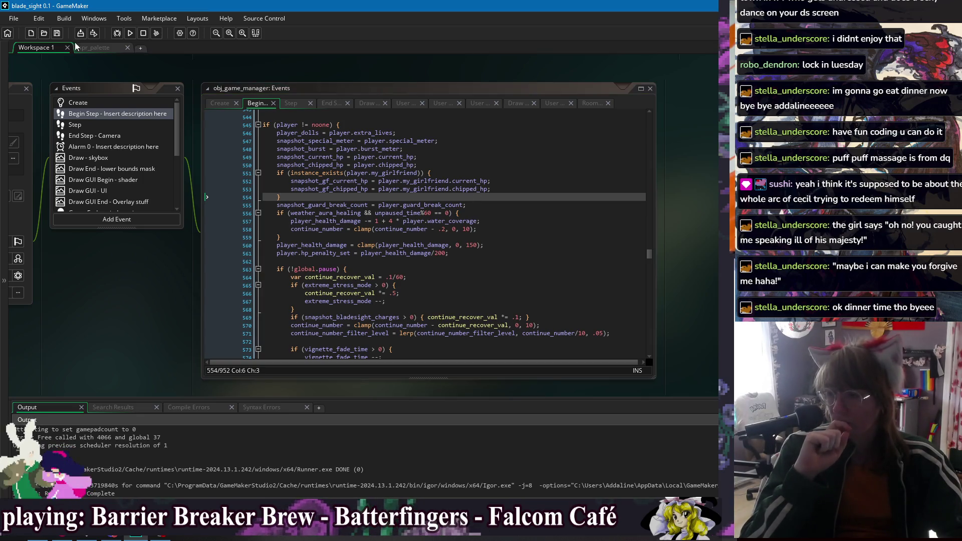
{"action": "left_click", "coordinate": [130, 33]}
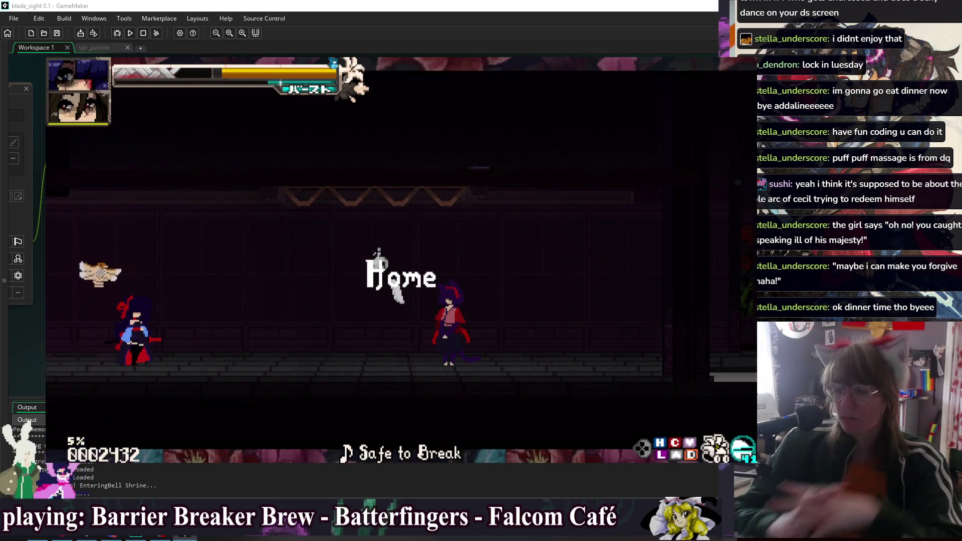
- Pause the game, browse the Glossary skill cards, and resume gameplay
{"action": "key", "text": "Escape"}
{"action": "key", "text": "Down"}
{"action": "key", "text": "Return"}
{"action": "key", "text": "Return"}
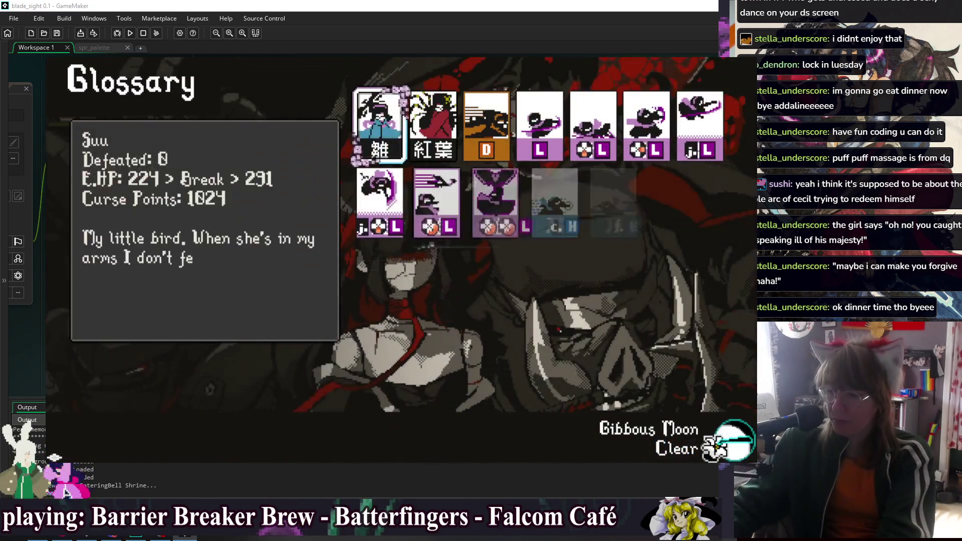
{"action": "key", "text": "Down"}
{"action": "key", "text": "Right"}
{"action": "key", "text": "Up"}
{"action": "key", "text": "Up"}
{"action": "key", "text": "Left"}
{"action": "key", "text": "Escape"}
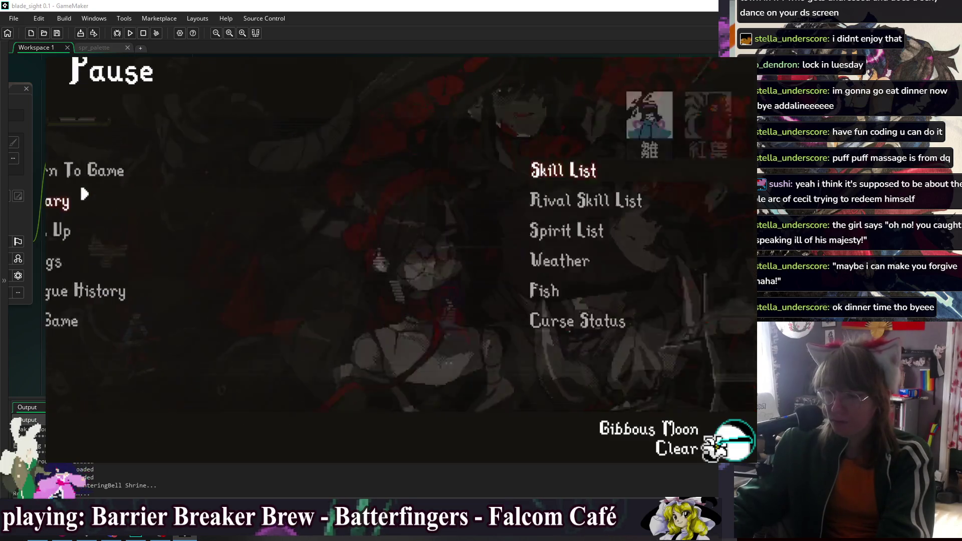
{"action": "key", "text": "Escape"}
{"action": "key", "text": "Return"}
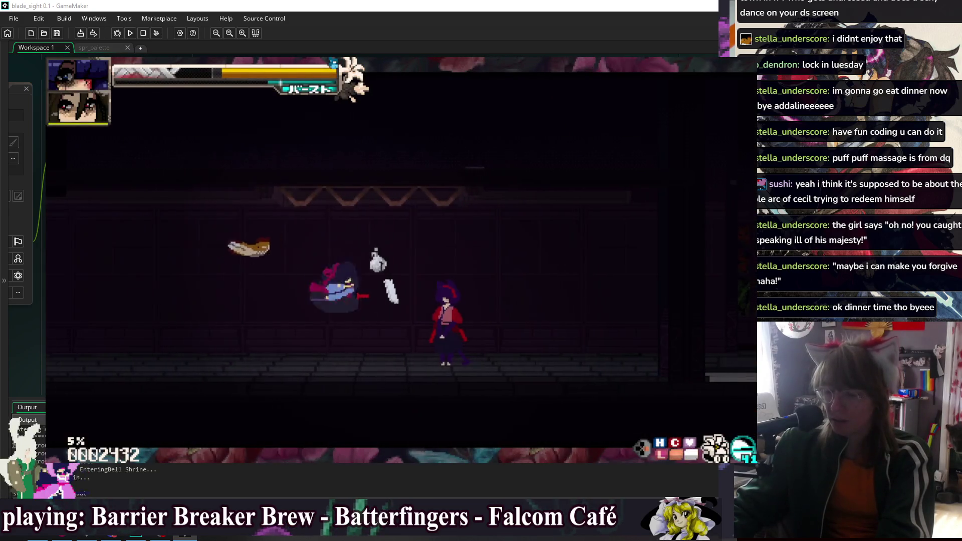
- Start training with the dummy, land light and heavy katana combos, then open Training Settings
{"action": "key", "text": "Right"}
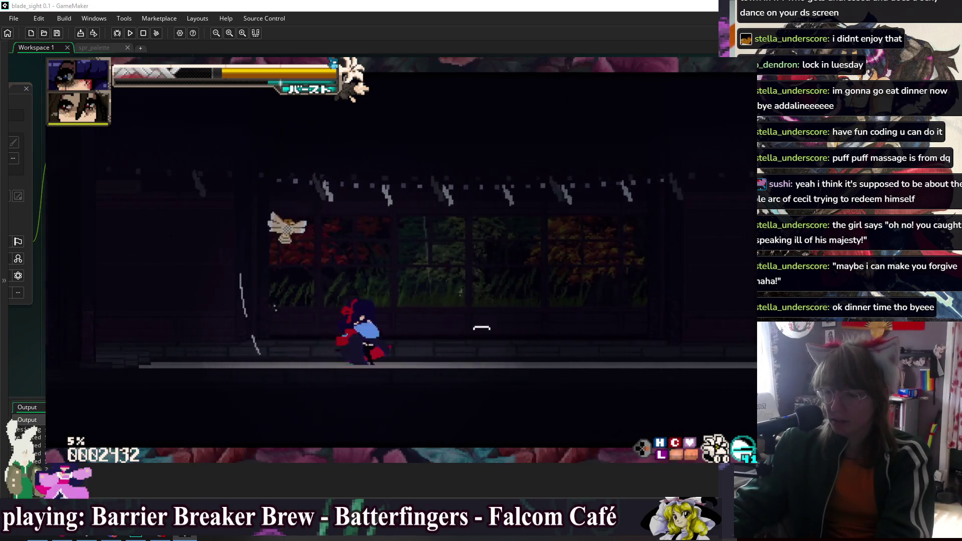
{"action": "key", "text": "Return"}
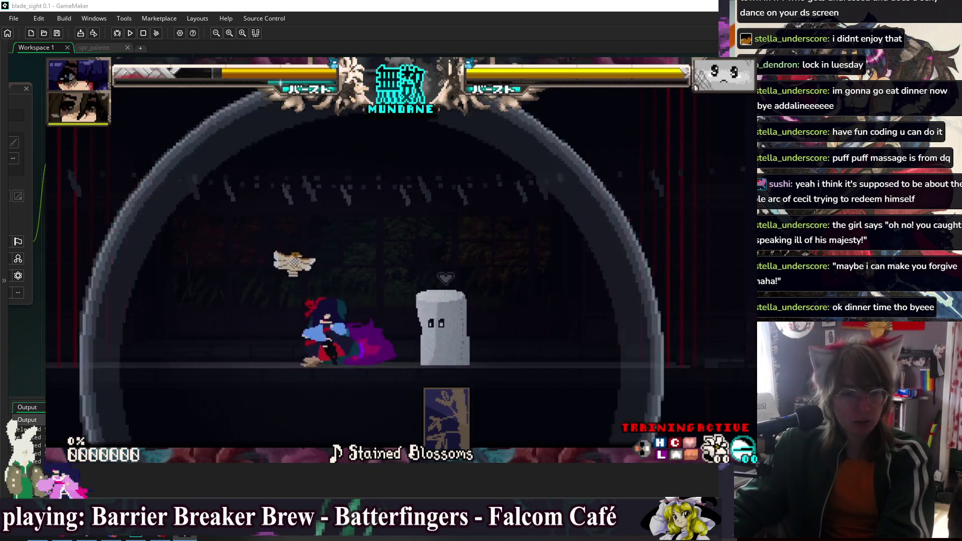
{"action": "key", "text": "z"}
{"action": "key", "text": "z"}
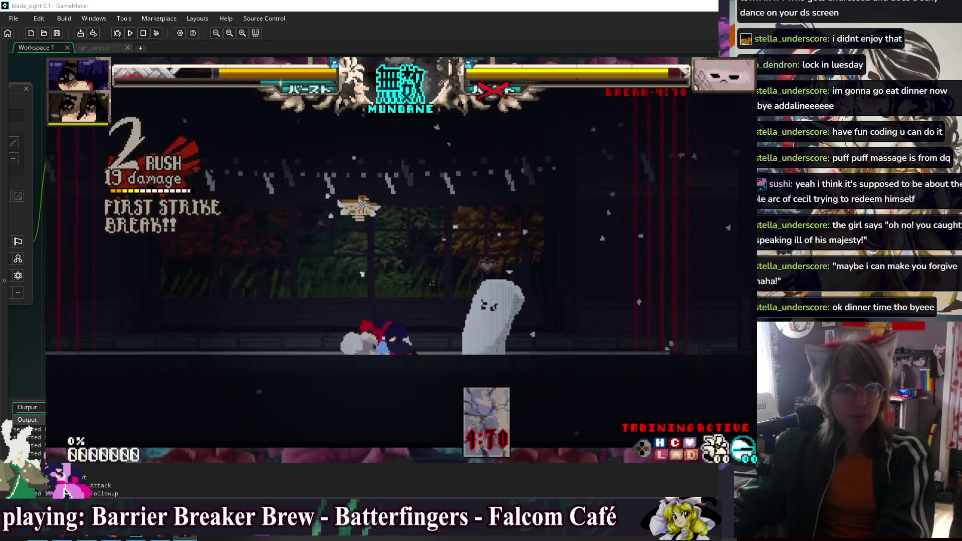
{"action": "key", "text": "x"}
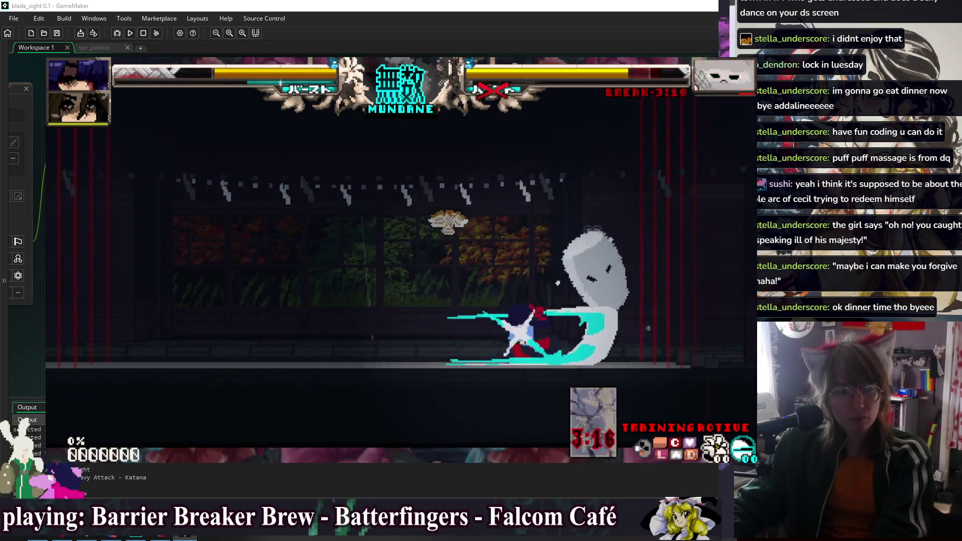
{"action": "key", "text": "z"}
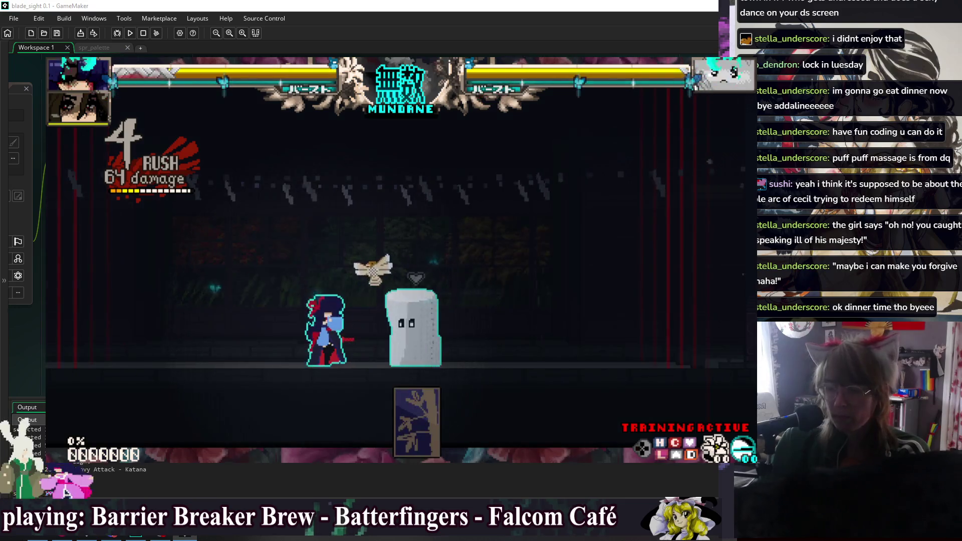
{"action": "key", "text": "z"}
{"action": "key", "text": "Escape"}
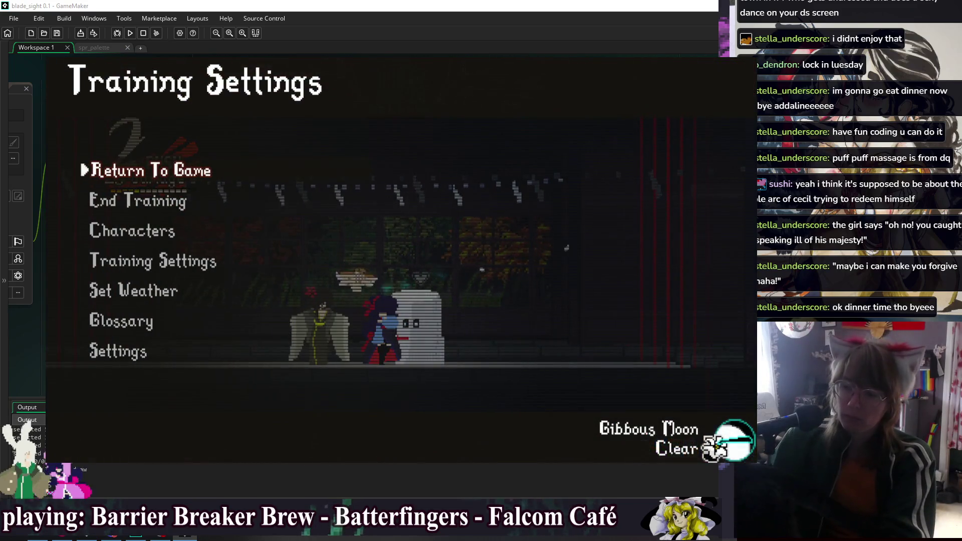
{"action": "key", "text": "Escape"}
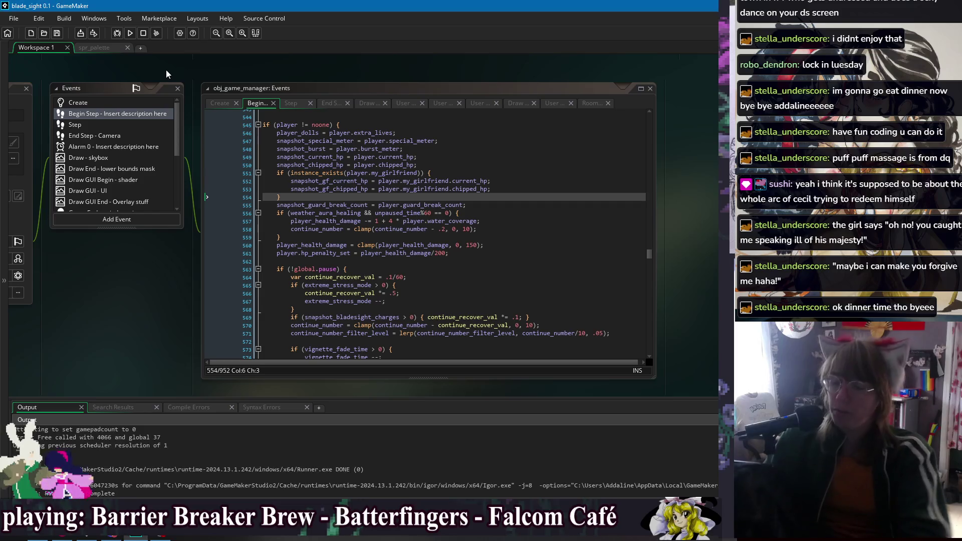
- Close the test game and click back into obj_game_manager's Begin Step code
{"action": "left_click", "coordinate": [142, 33]}
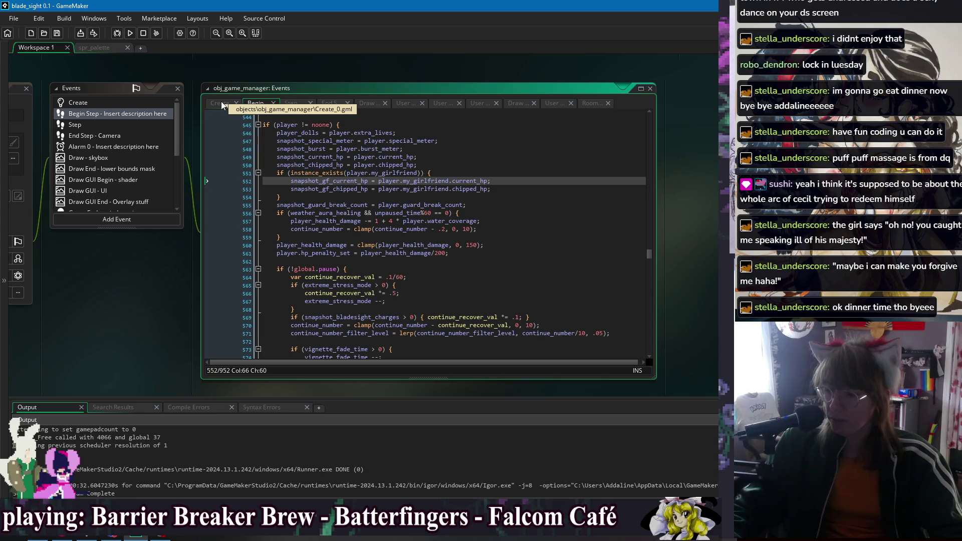
{"action": "left_click", "coordinate": [524, 156]}
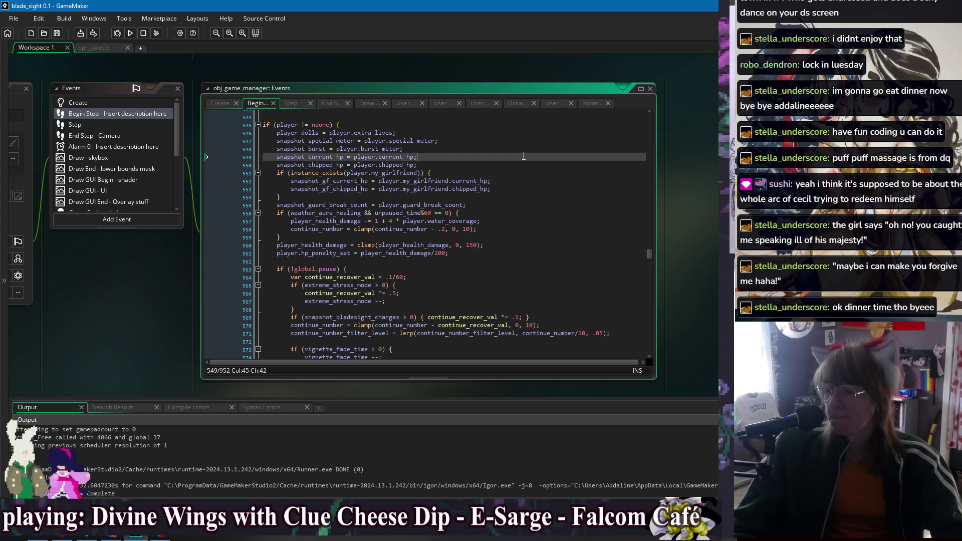
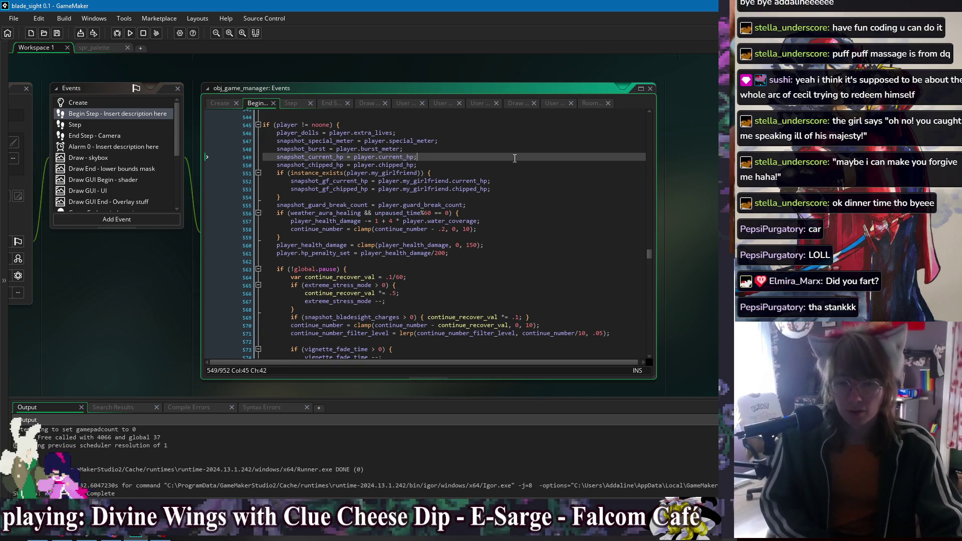
- Locate the snapshot variables in obj_game_manager's Create event by searching for 'snapshot'
{"action": "left_click", "coordinate": [529, 188]}
{"action": "left_click", "coordinate": [543, 246]}
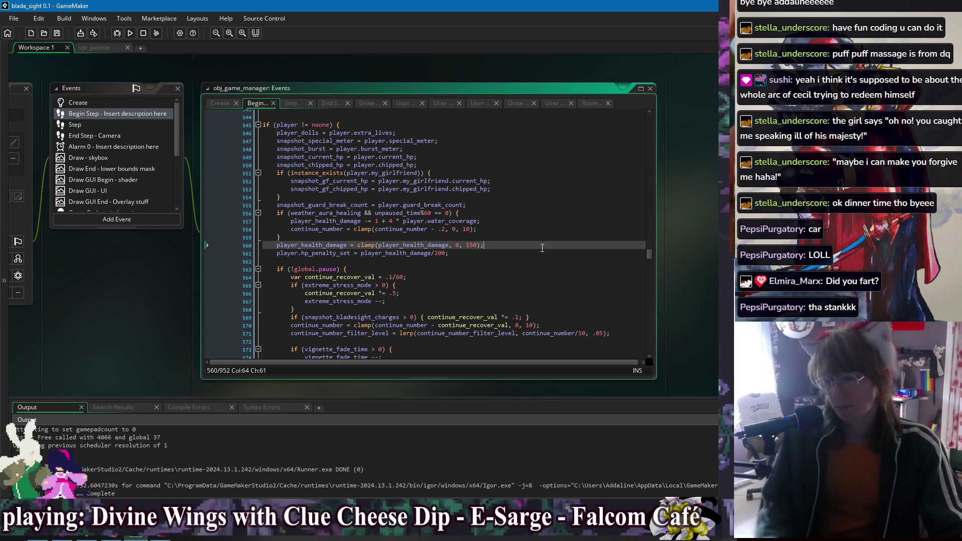
{"action": "left_click", "coordinate": [219, 104]}
{"action": "left_click", "coordinate": [550, 202]}
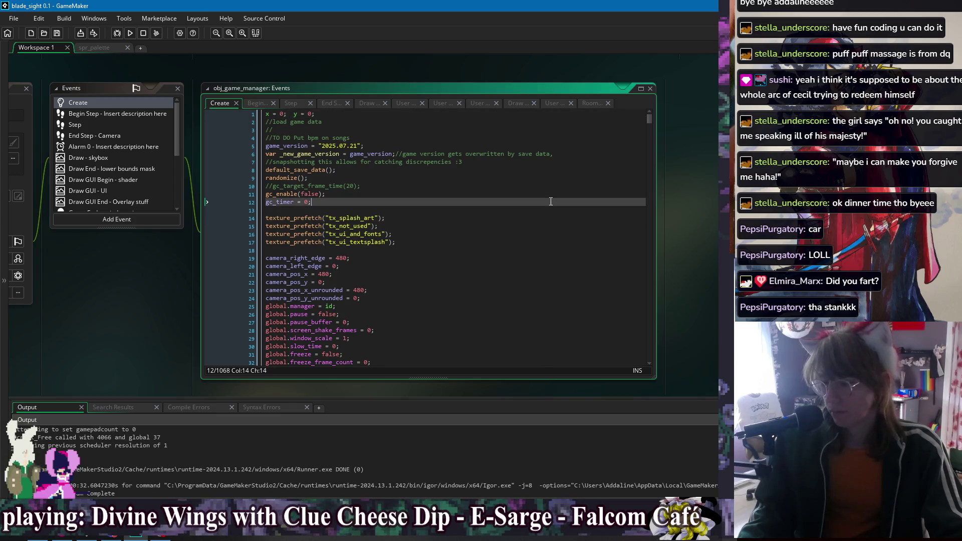
{"action": "key", "text": "ctrl+f"}
{"action": "scroll", "coordinate": [556, 226], "scroll_direction": "down", "scroll_amount": 10}
{"action": "scroll", "coordinate": [560, 234], "scroll_direction": "down", "scroll_amount": 10}
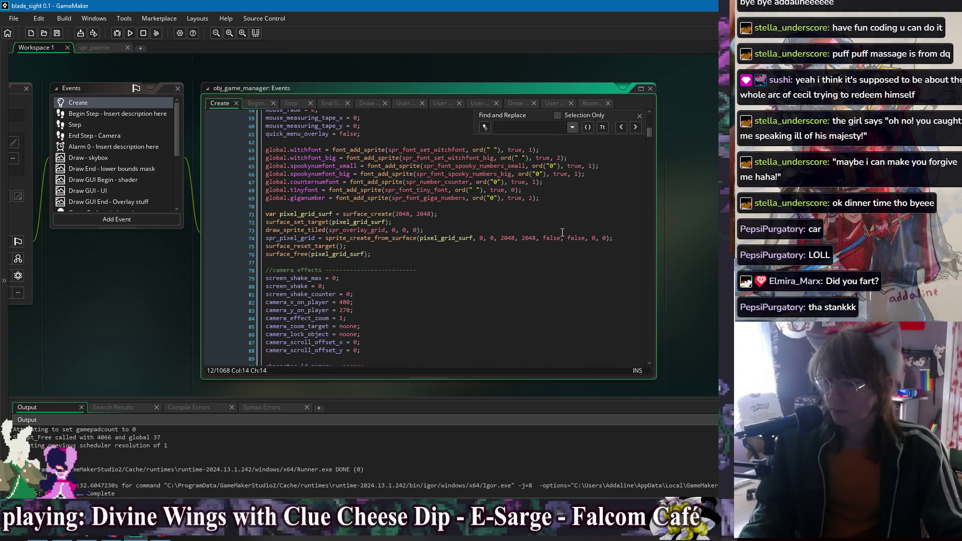
{"action": "type", "text": "snapshot"}
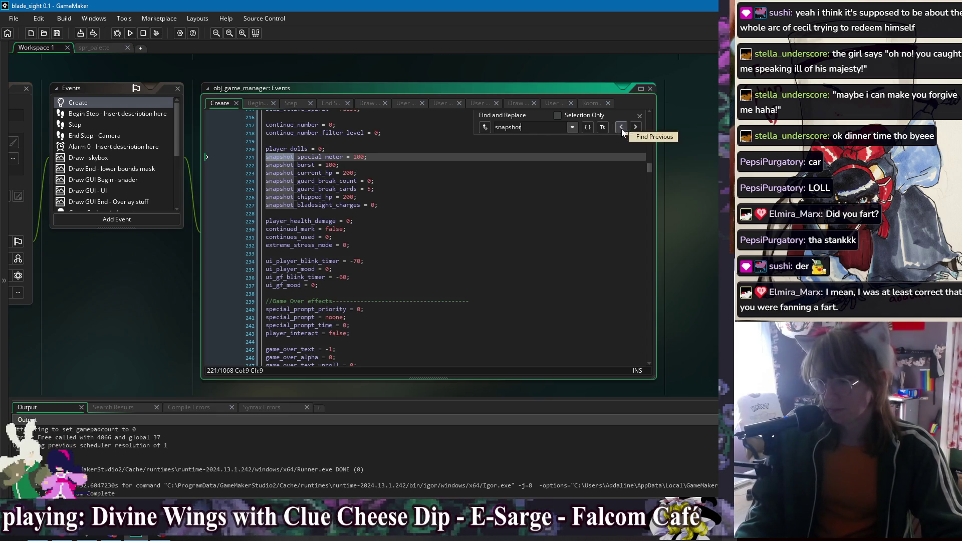
{"action": "left_click", "coordinate": [640, 116]}
{"action": "left_click", "coordinate": [402, 182]}
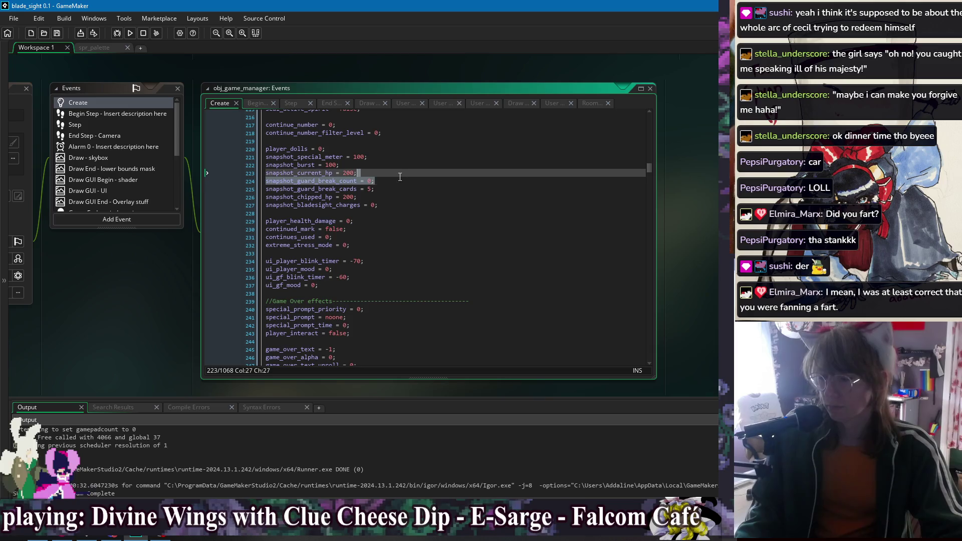
- Move snapshot_current_hp below the guard break lines and duplicate the current and chipped HP lines
{"action": "left_click", "coordinate": [382, 174]}
{"action": "key", "text": "shift+Up"}
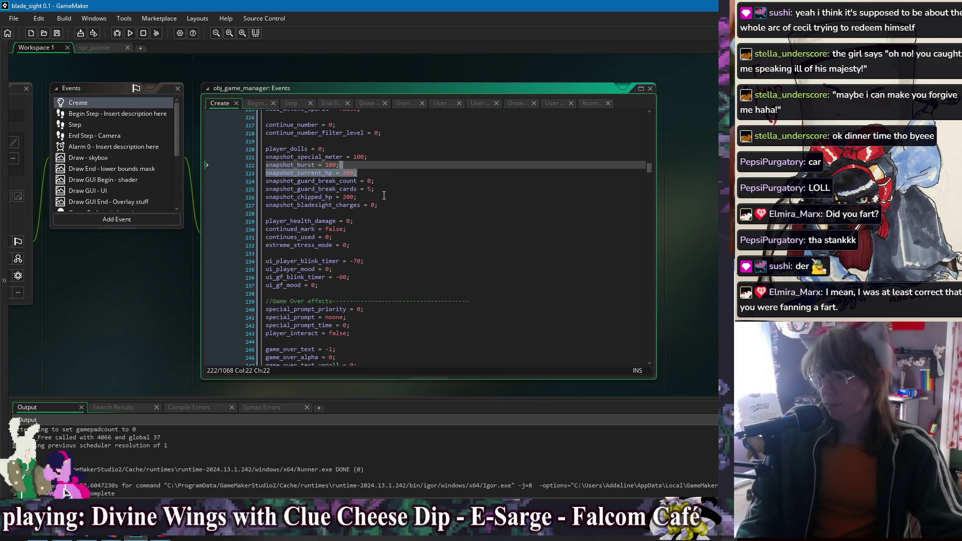
{"action": "key", "text": "alt+Down"}
{"action": "key", "text": "alt+Down"}
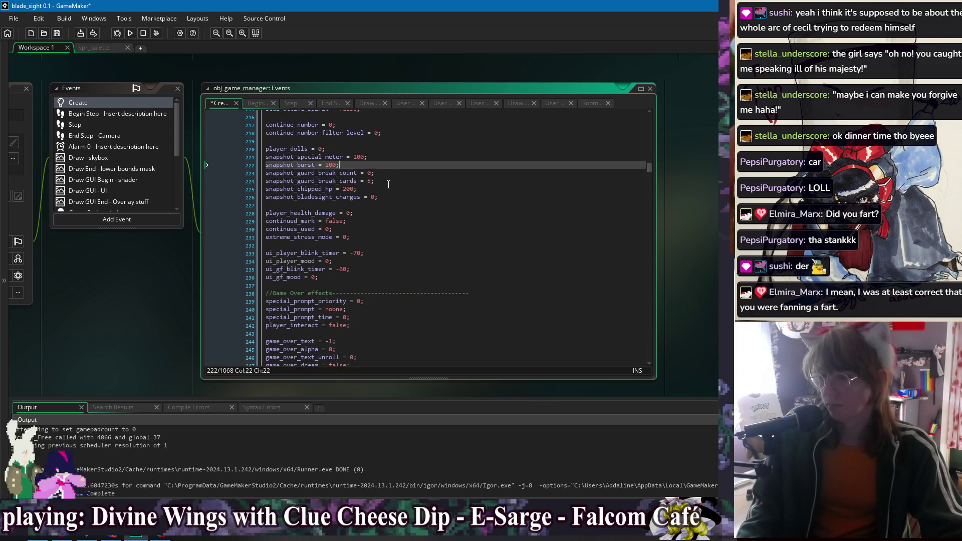
{"action": "left_click", "coordinate": [396, 206]}
{"action": "type", "text": "snapshot_current_hp = 200; snapshot_chipped_hp = 200;"}
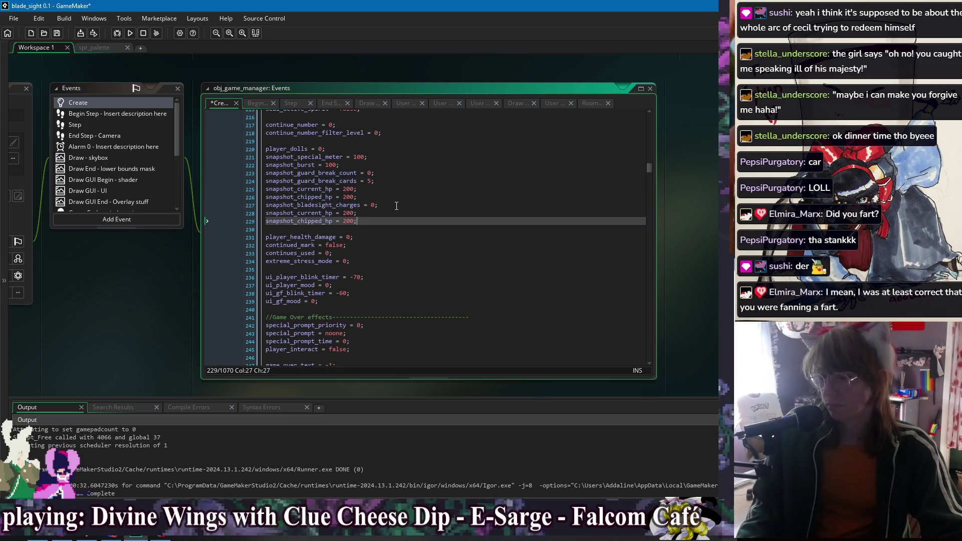
- Rename the copies to snapshot_gf_current_hp and snapshot_gf_chipped_hp, then save the Create event
{"action": "left_click", "coordinate": [298, 213]}
{"action": "type", "text": "gf_"}
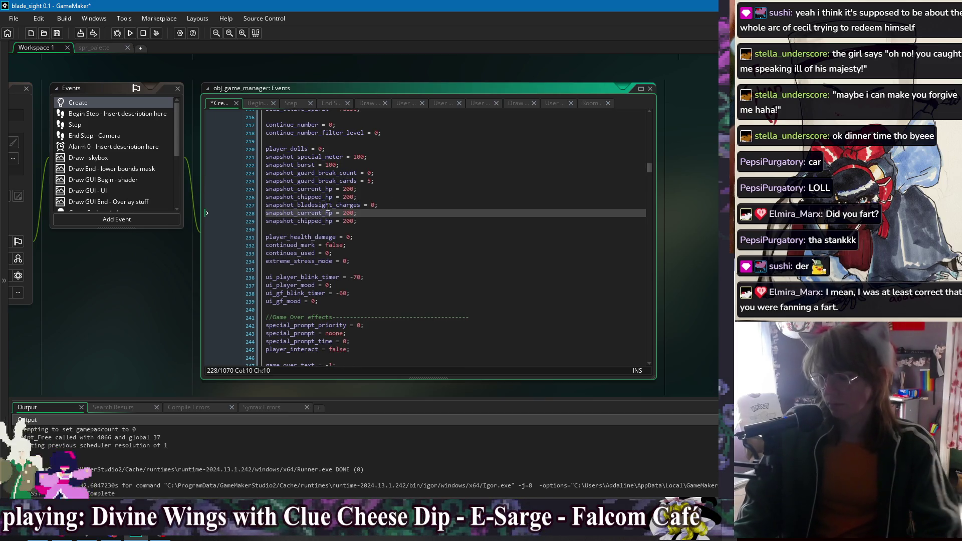
{"action": "key", "text": "Down"}
{"action": "key", "text": "Left"}
{"action": "key", "text": "Left"}
{"action": "key", "text": "Left"}
{"action": "type", "text": "gf_"}
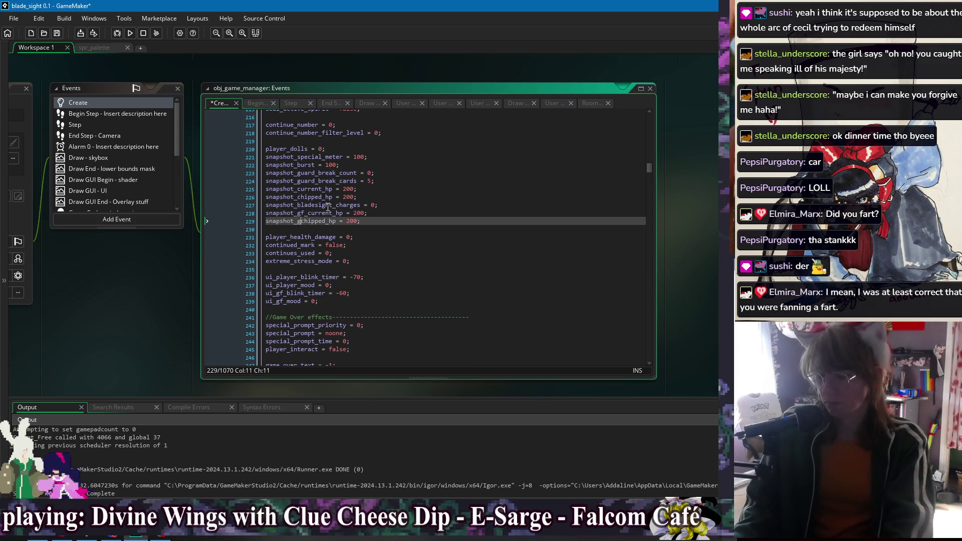
{"action": "left_click", "coordinate": [368, 221]}
{"action": "key", "text": "ctrl+s"}
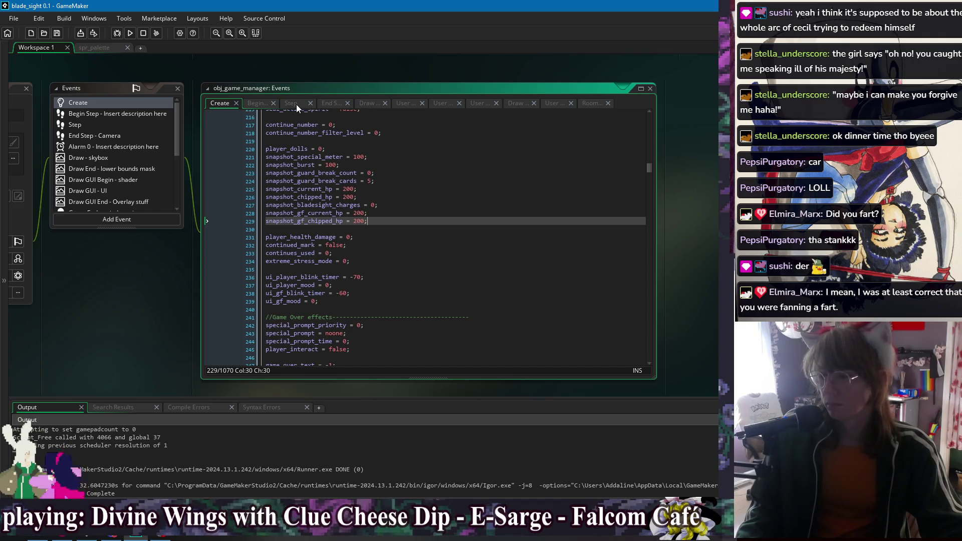
- Review obj_game_manager's Step, End Step, Draw GUI and user event code, then return to Create
{"action": "left_click", "coordinate": [297, 105]}
{"action": "left_click", "coordinate": [251, 103]}
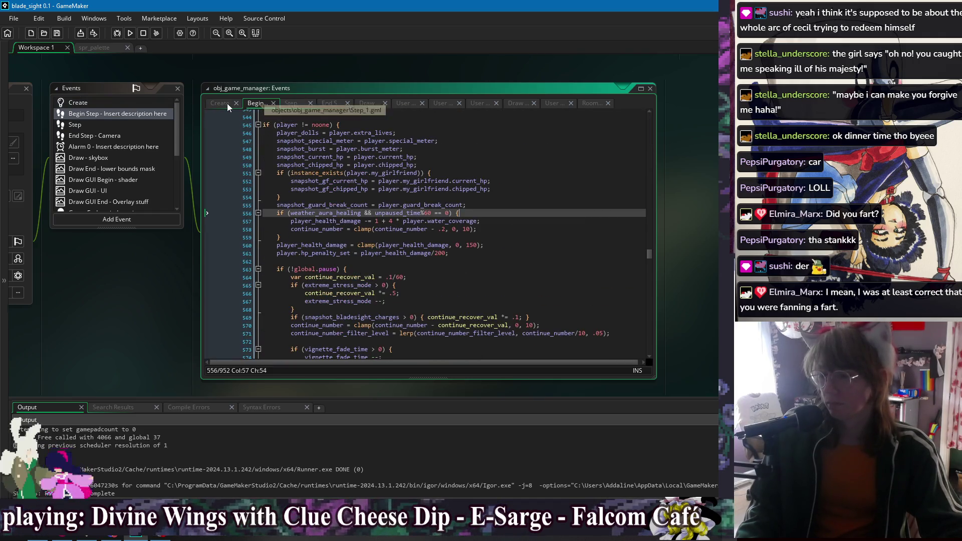
{"action": "left_click", "coordinate": [221, 103]}
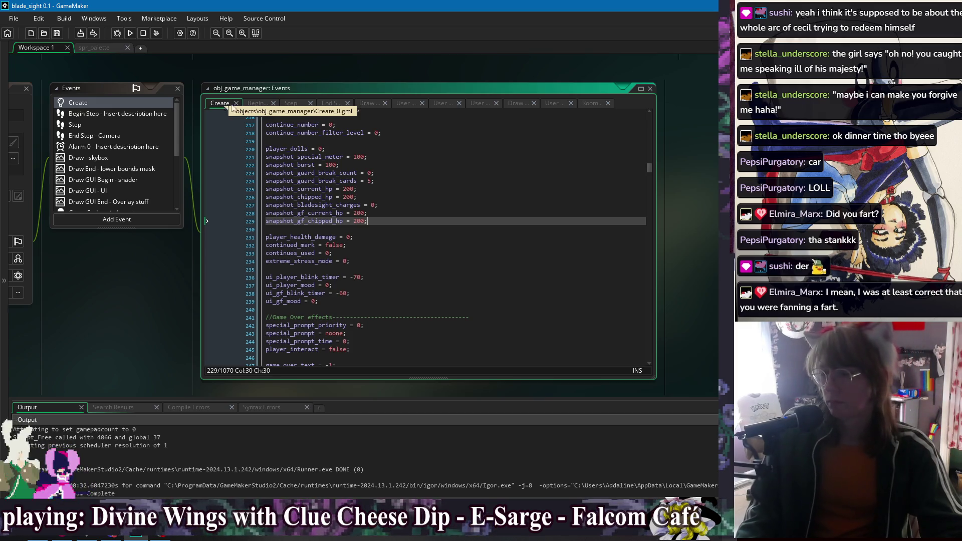
{"action": "left_click", "coordinate": [254, 104]}
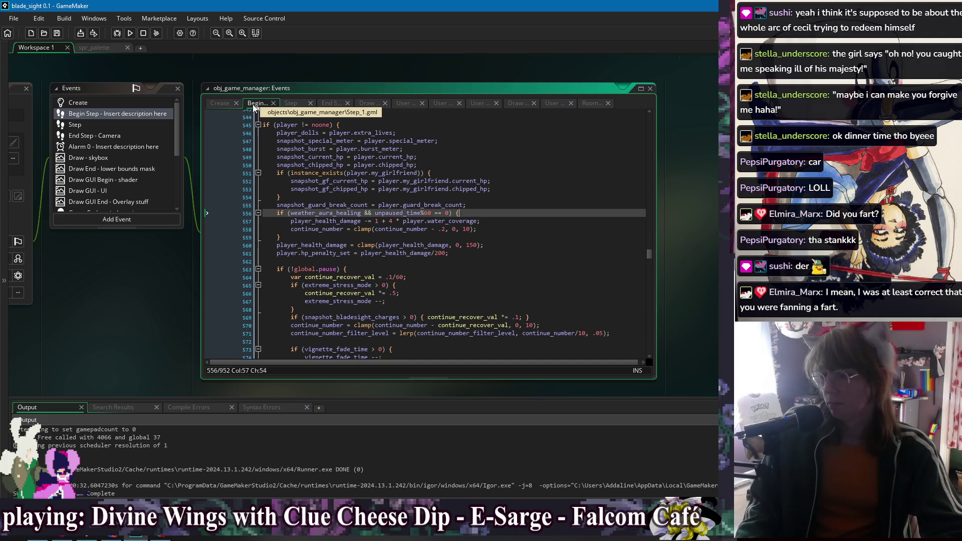
{"action": "left_click", "coordinate": [292, 104]}
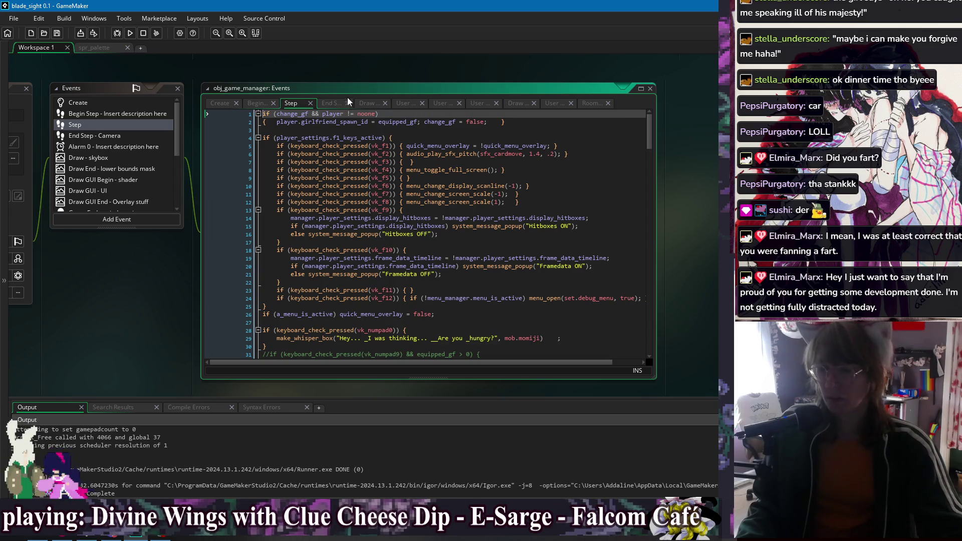
{"action": "left_click", "coordinate": [335, 104]}
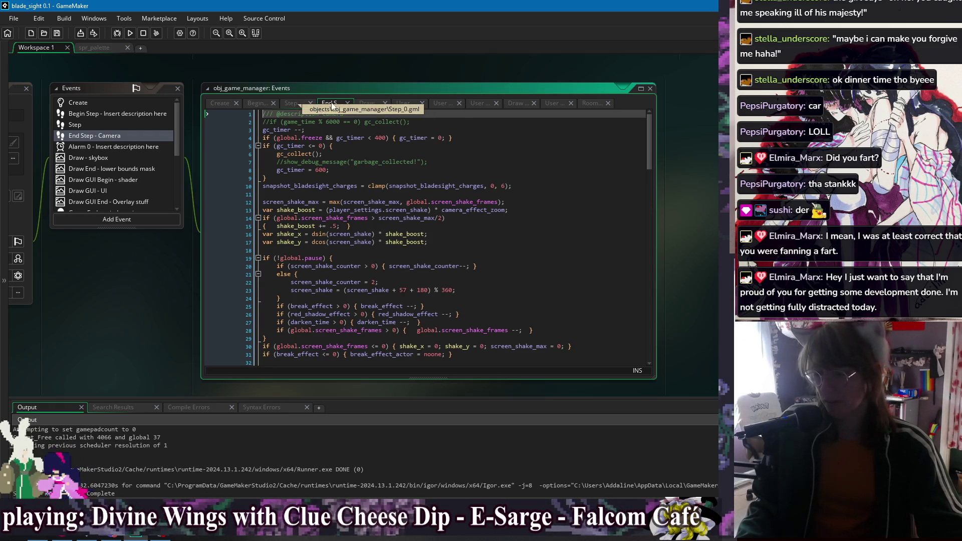
{"action": "left_click", "coordinate": [374, 103]}
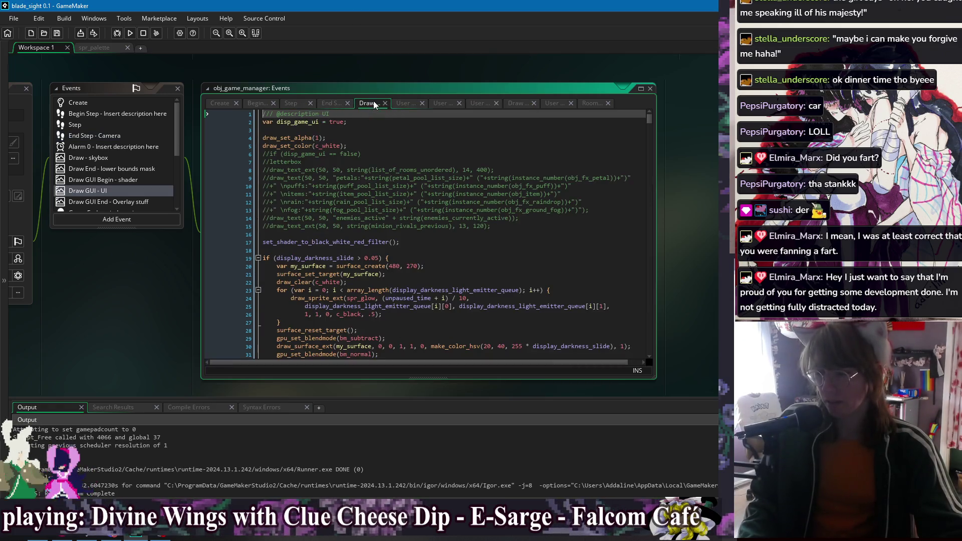
{"action": "left_click", "coordinate": [405, 104]}
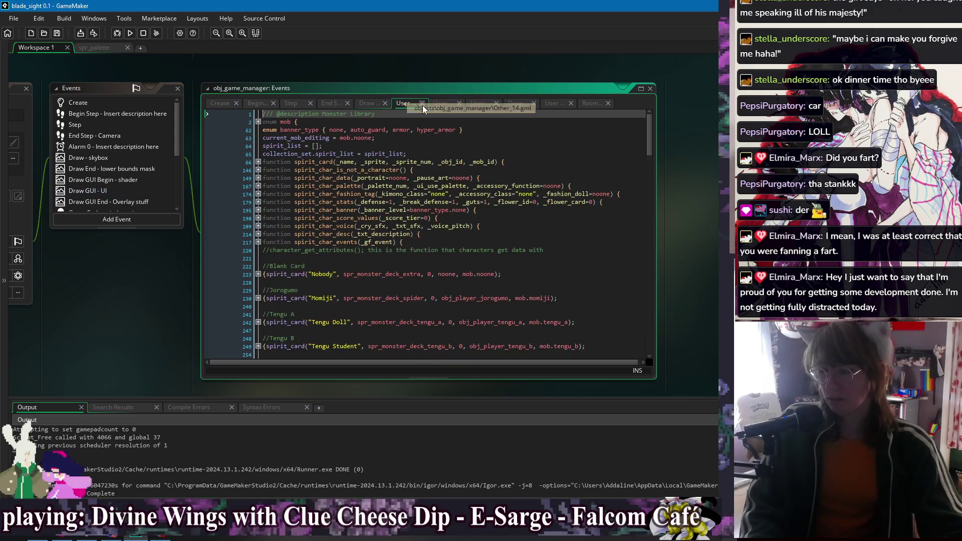
{"action": "left_click", "coordinate": [443, 104]}
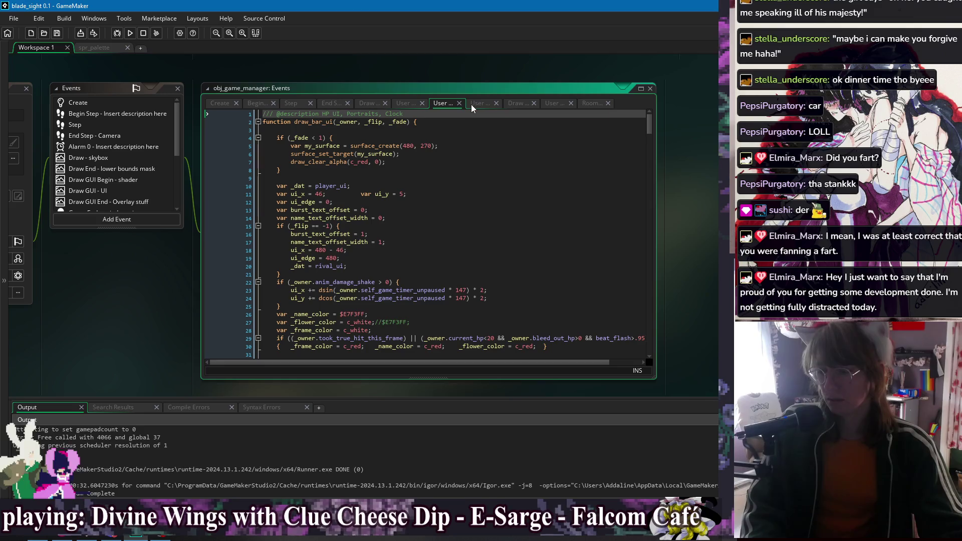
{"action": "left_click", "coordinate": [471, 104]}
{"action": "left_click", "coordinate": [511, 104]}
{"action": "left_click", "coordinate": [552, 103]}
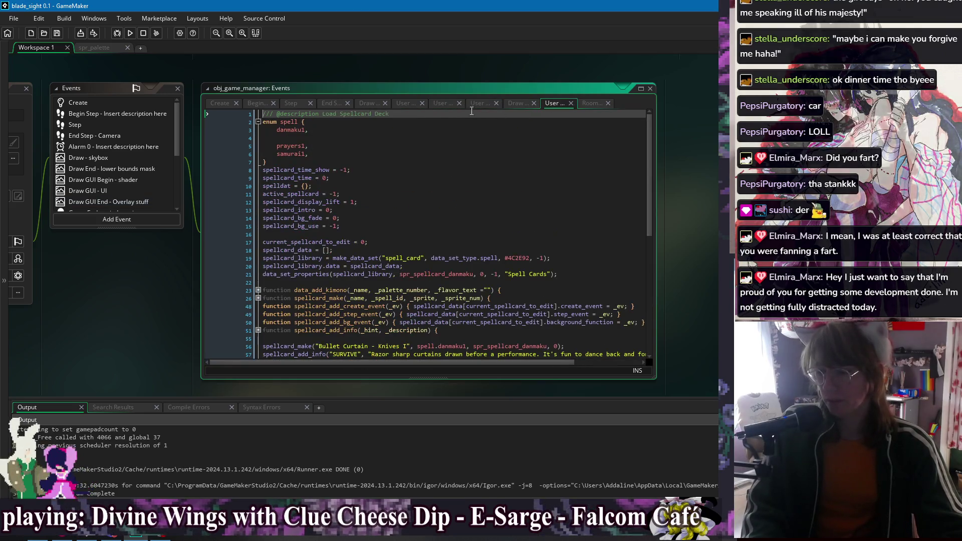
{"action": "left_click", "coordinate": [216, 104]}
- Search the Create code for save_data and jump to the default_save_data definition
{"action": "left_click", "coordinate": [451, 196]}
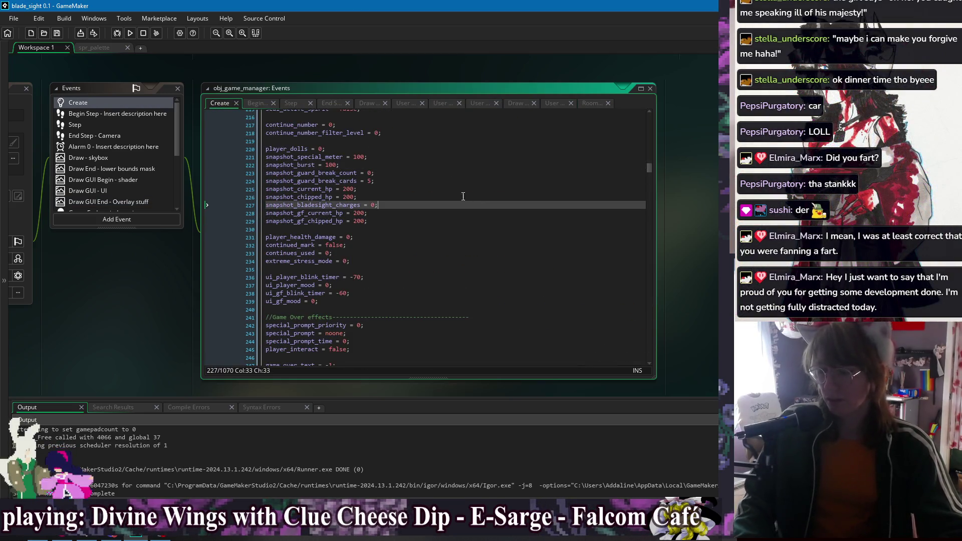
{"action": "key", "text": "ctrl+f"}
{"action": "type", "text": "save_data"}
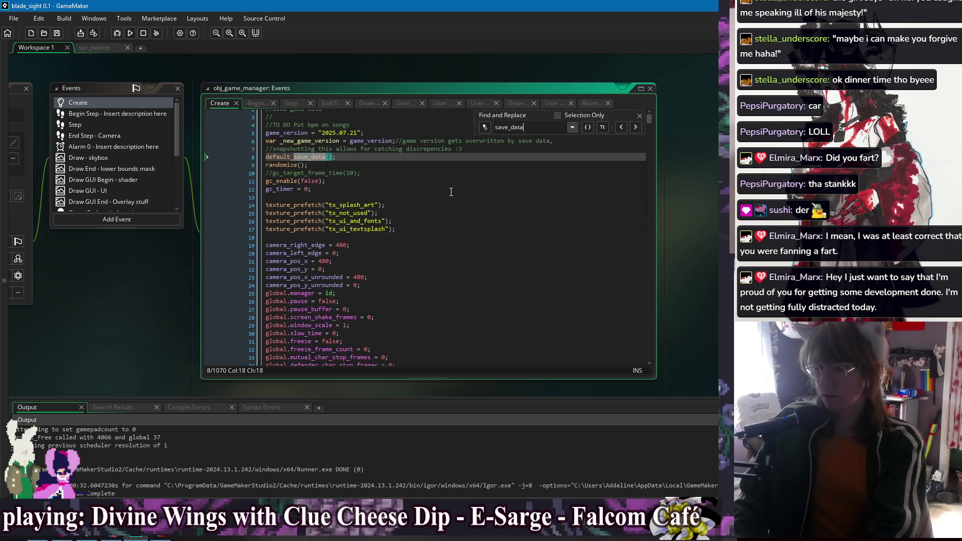
{"action": "middle_click", "coordinate": [308, 157]}
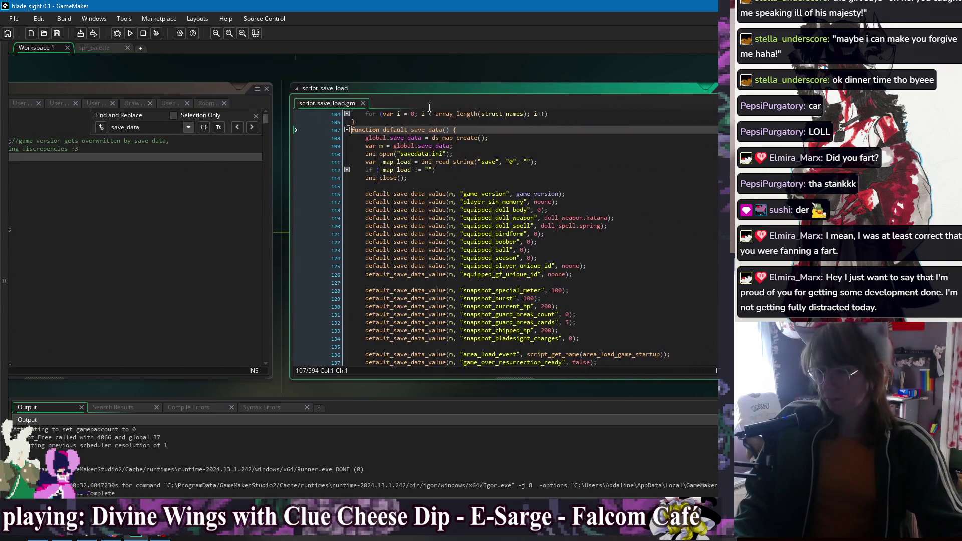
- Move the snapshot_current_hp default below the guard break lines and duplicate both HP default lines
{"action": "left_click_drag", "start_coordinate": [506, 73], "coordinate": [431, 78]}
{"action": "scroll", "coordinate": [499, 235], "scroll_direction": "down", "scroll_amount": 7}
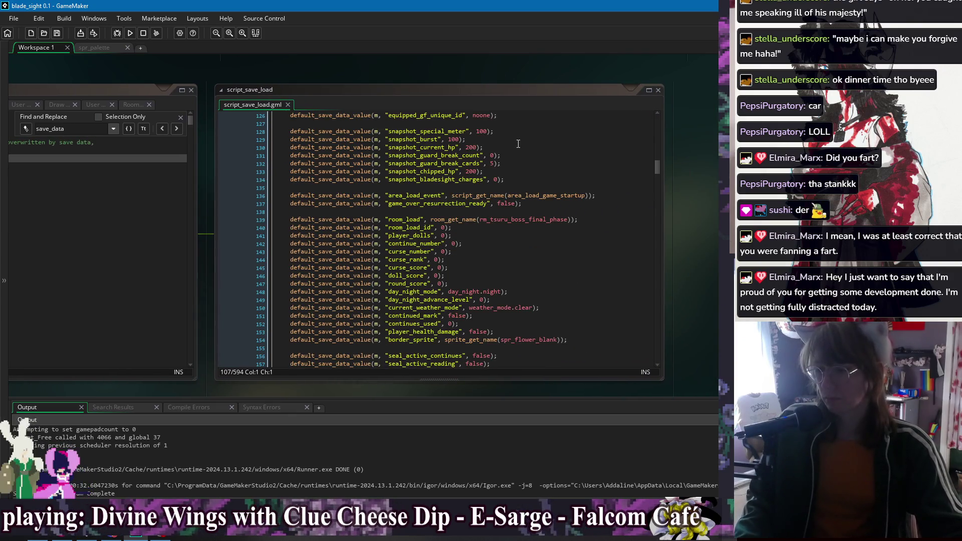
{"action": "left_click", "coordinate": [518, 146]}
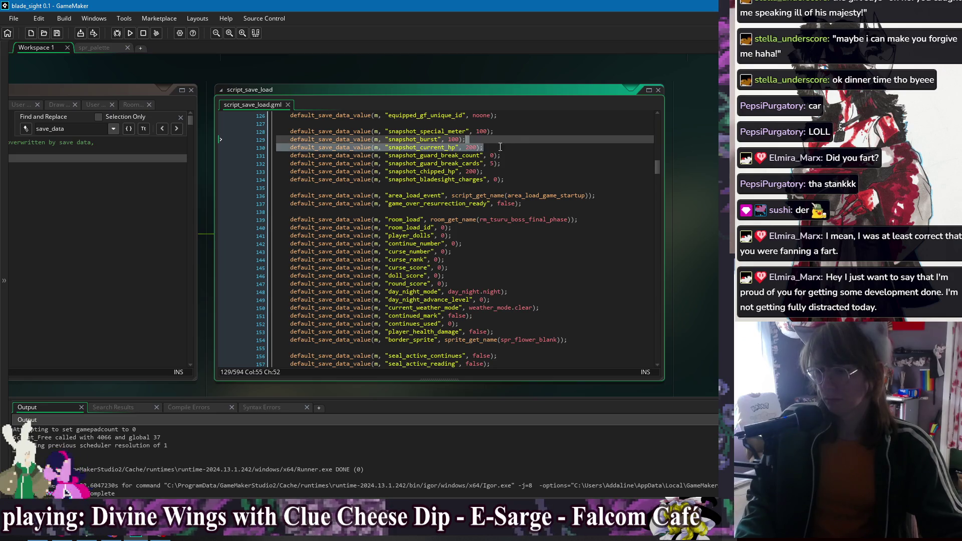
{"action": "key", "text": "alt+Down"}
{"action": "key", "text": "alt+Down"}
{"action": "key", "text": "shift+Down"}
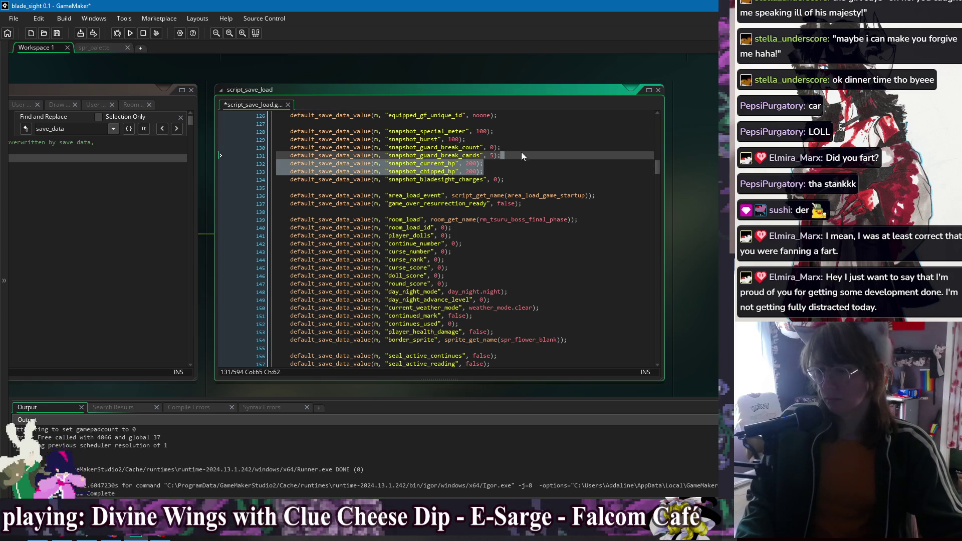
{"action": "key", "text": "ctrl+d"}
{"action": "key", "text": "alt+Down"}
- Rename the copied keys on lines 135–136 to snapshot_gf_current_hp and snapshot_gf_chipped_hp, and save
{"action": "left_click", "coordinate": [421, 189]}
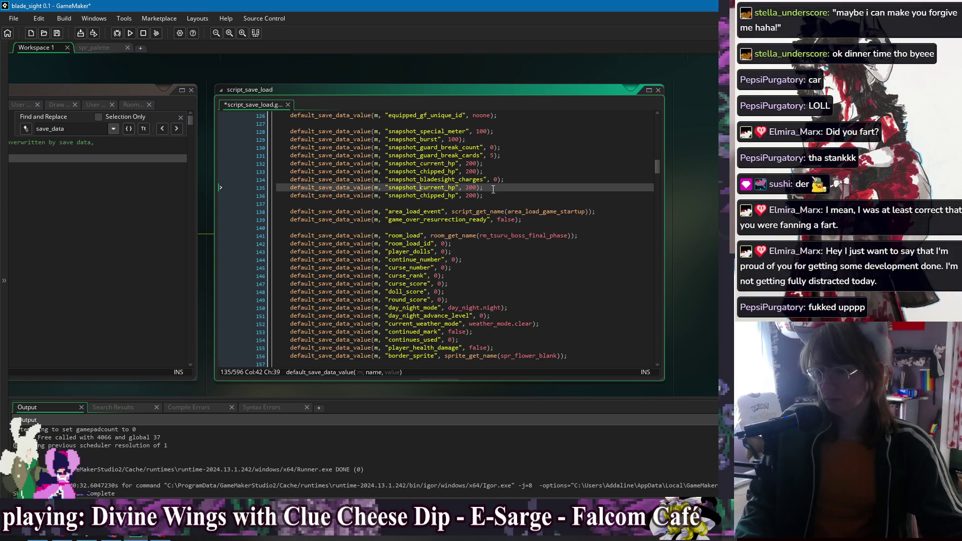
{"action": "type", "text": "gf_"}
{"action": "key", "text": "Down"}
{"action": "type", "text": "gf_"}
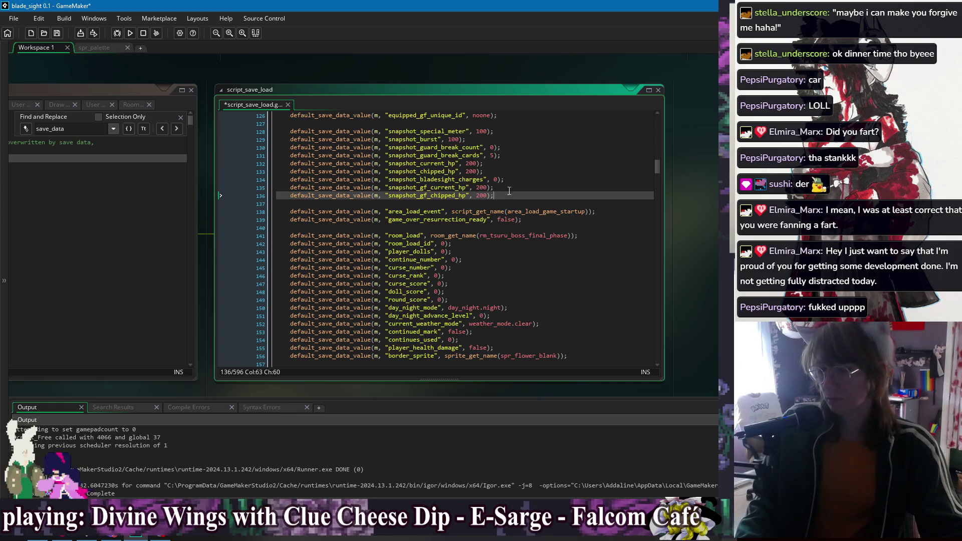
{"action": "left_click_drag", "start_coordinate": [517, 172], "coordinate": [518, 154]}
{"action": "key", "text": "Delete"}
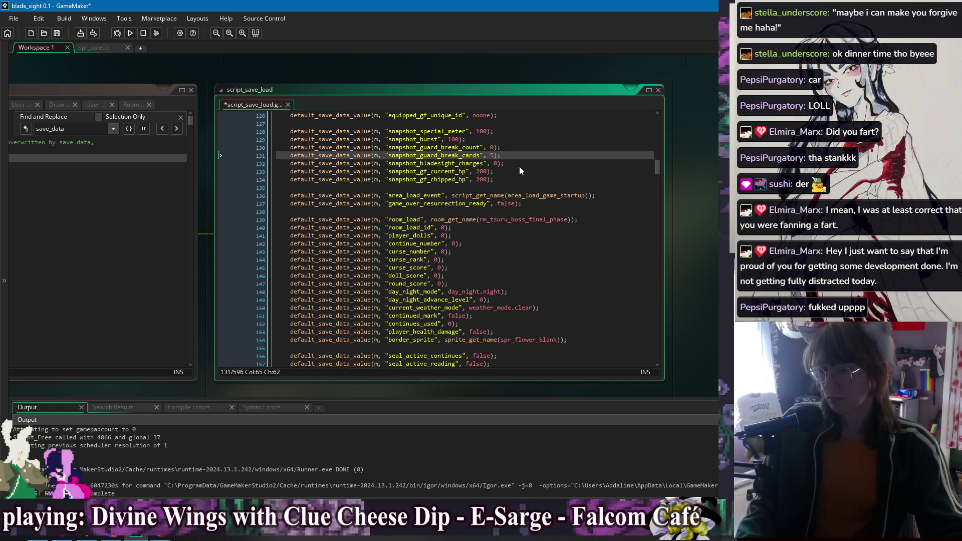
{"action": "key", "text": "ctrl+z"}
{"action": "left_click", "coordinate": [452, 155]}
{"action": "left_click", "coordinate": [530, 171]}
{"action": "key", "text": "Down"}
{"action": "key", "text": "Down"}
{"action": "key", "text": "Down"}
{"action": "key", "text": "ctrl+s"}
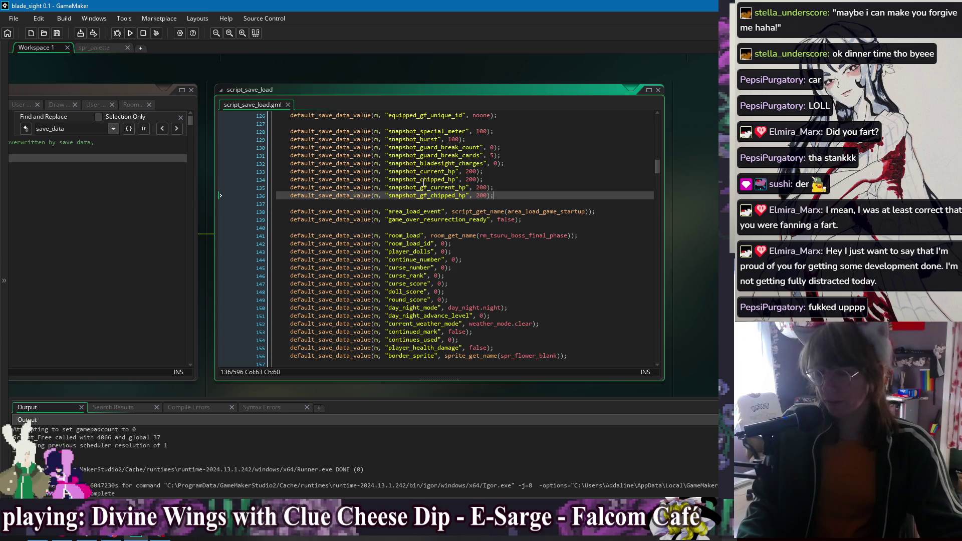
- Search script_save_load for every use of snapshot_current_hp
{"action": "double_click", "coordinate": [424, 172]}
{"action": "key", "text": "ctrl+d"}
{"action": "key", "text": "ctrl+z"}
{"action": "key", "text": "ctrl+f"}
- Move the current and chipped HP load lines below bladesight_charges and duplicate them
{"action": "left_click", "coordinate": [645, 129]}
{"action": "scroll", "coordinate": [563, 172], "scroll_direction": "up", "scroll_amount": 3}
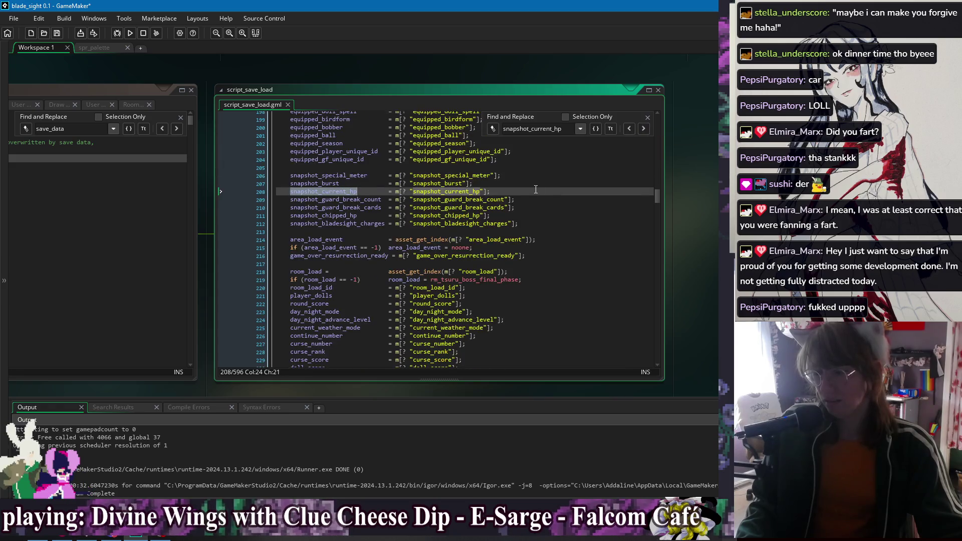
{"action": "key", "text": "shift+Up"}
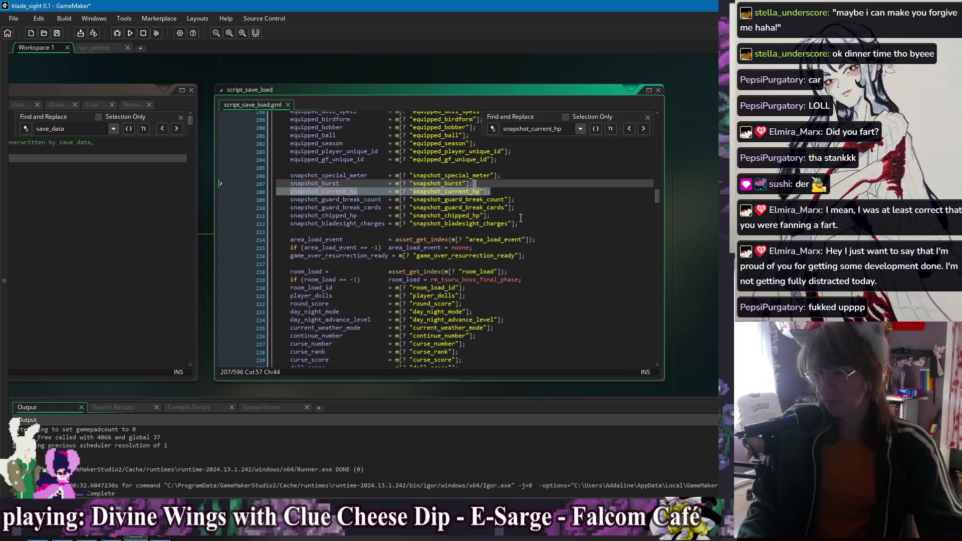
{"action": "key", "text": "shift+Down"}
{"action": "key", "text": "alt+Down"}
{"action": "key", "text": "alt+Down"}
{"action": "left_click", "coordinate": [525, 215], "text": "shift"}
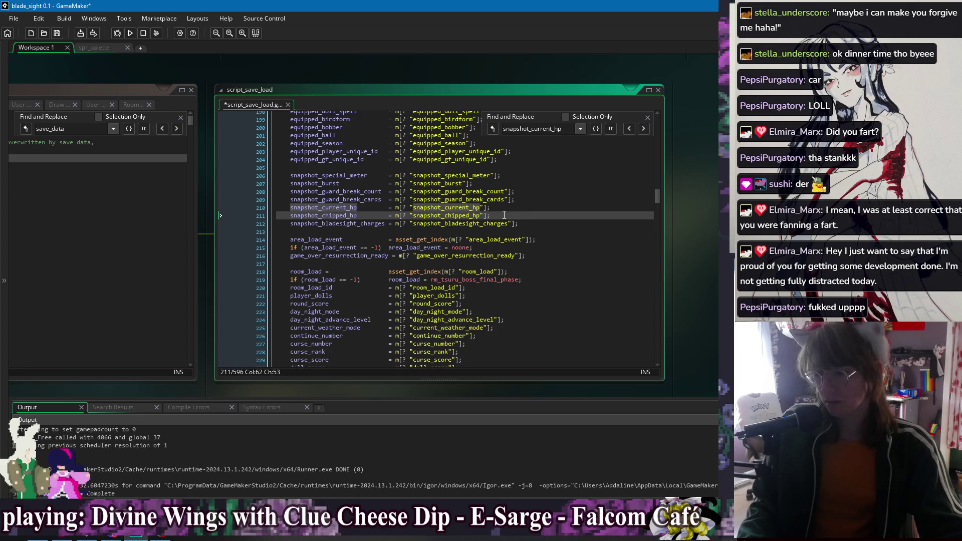
{"action": "key", "text": "alt+Down"}
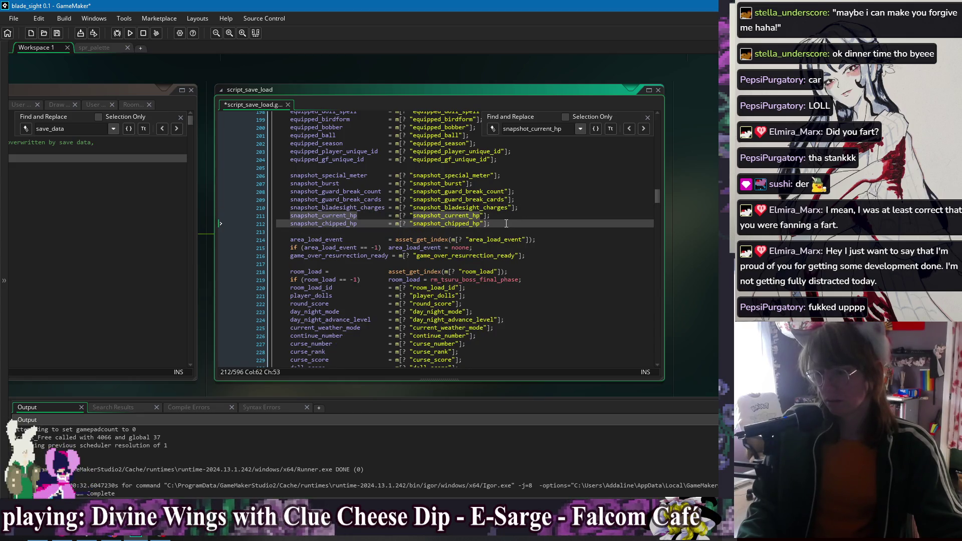
{"action": "key", "text": "ctrl+d"}
- Turn the copied load lines 213–214 into girlfriend HP snapshot reads, tidy the spacing, and save
{"action": "left_click", "coordinate": [324, 232]}
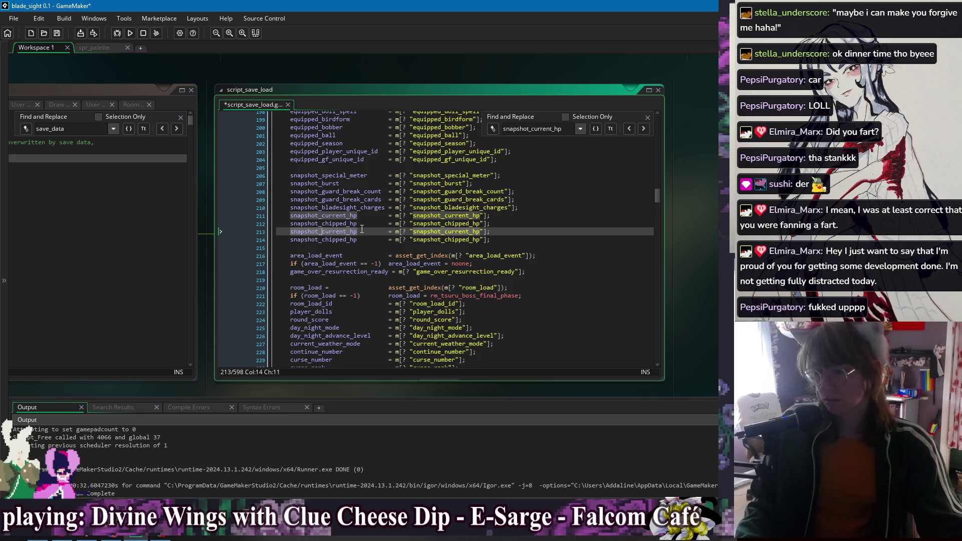
{"action": "type", "text": "gf_"}
{"action": "key", "text": "shift+Left"}
{"action": "key", "text": "shift+Left"}
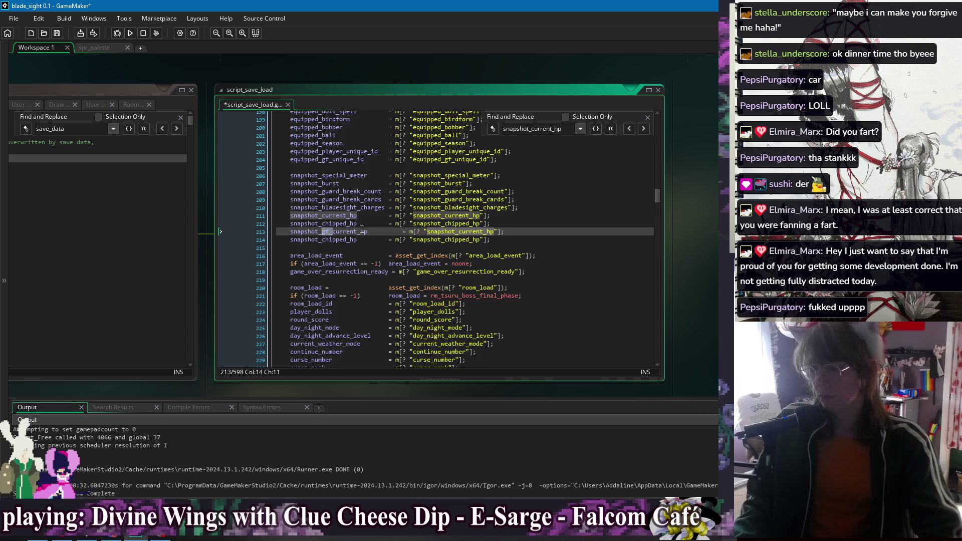
{"action": "key", "text": "Down"}
{"action": "type", "text": "gf_"}
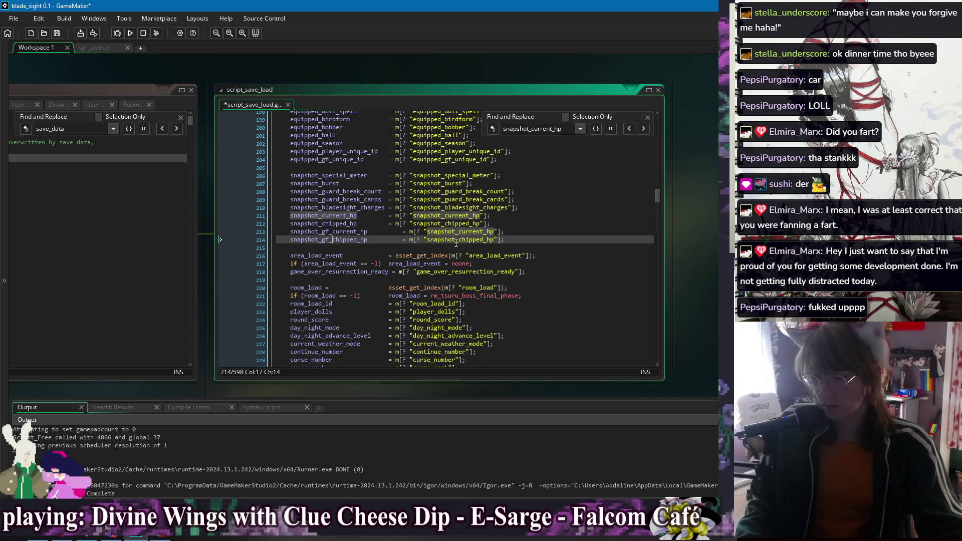
{"action": "left_click", "coordinate": [459, 232]}
{"action": "type", "text": "gf_"}
{"action": "left_click", "coordinate": [401, 231]}
{"action": "key", "text": "BackSpace"}
{"action": "left_click", "coordinate": [401, 240]}
{"action": "key", "text": "BackSpace"}
{"action": "left_click", "coordinate": [539, 233]}
{"action": "key", "text": "ctrl+s"}
- In the save section, put bladesight_charges above the HP save lines and duplicate them
{"action": "left_click", "coordinate": [645, 128]}
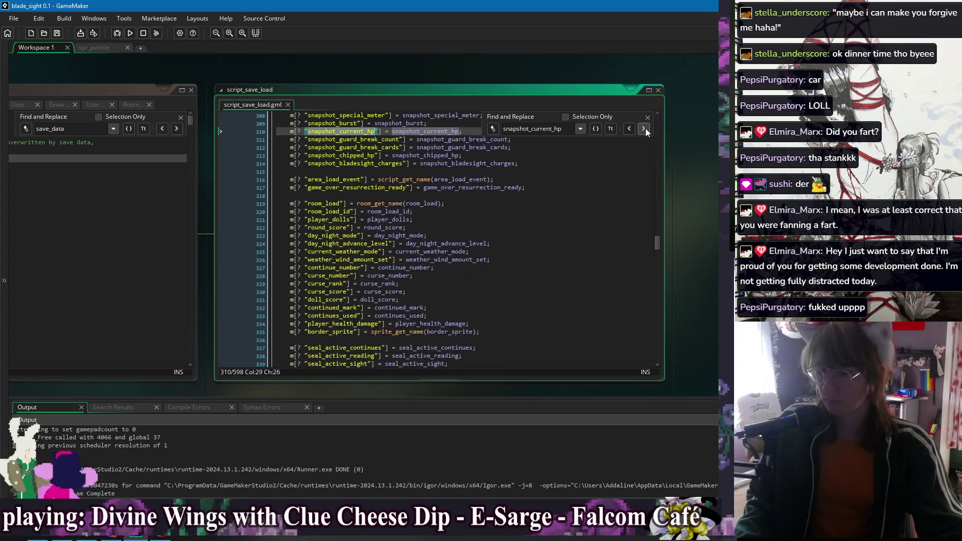
{"action": "left_click", "coordinate": [645, 128]}
{"action": "left_click", "coordinate": [472, 171]}
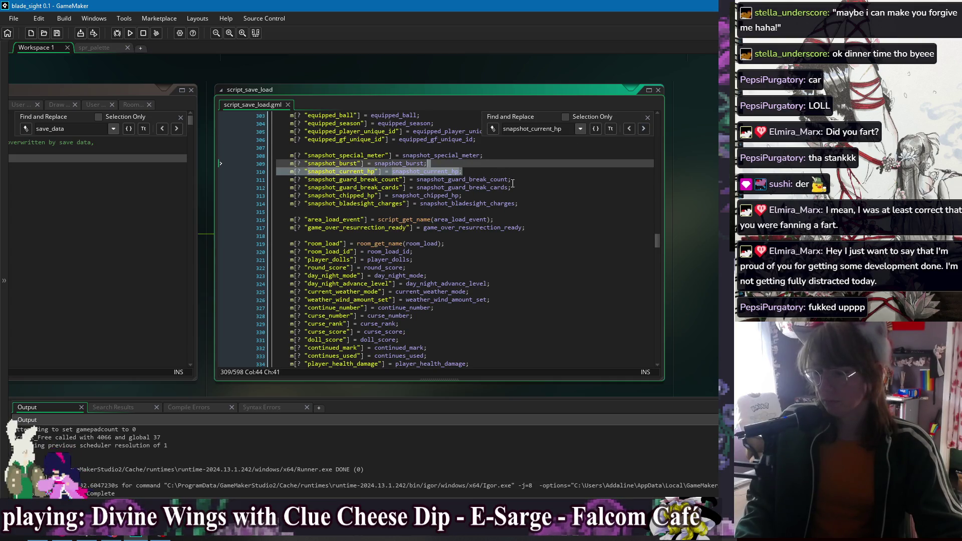
{"action": "key", "text": "alt+Down"}
{"action": "key", "text": "alt+Down"}
{"action": "key", "text": "Down"}
{"action": "key", "text": "Down"}
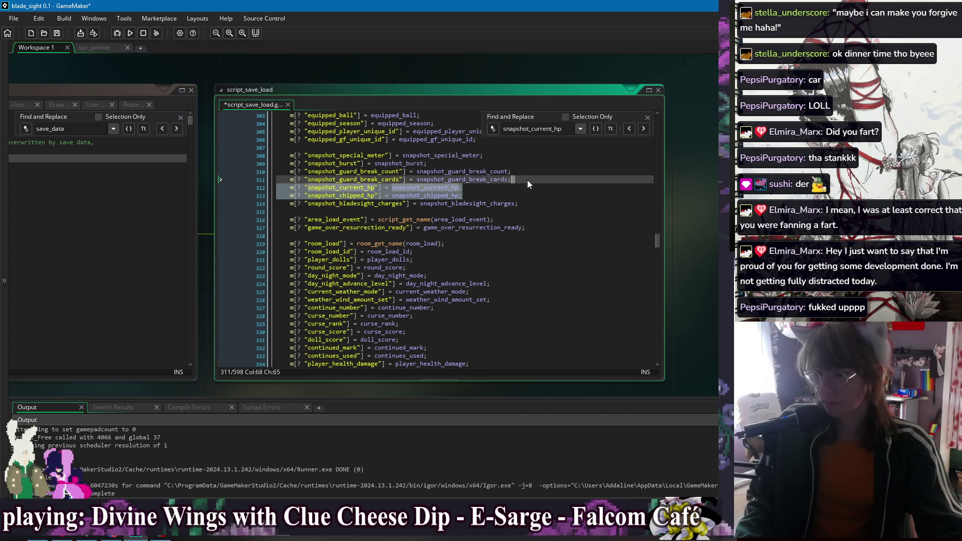
{"action": "key", "text": "alt+Up"}
{"action": "key", "text": "alt+Up"}
{"action": "key", "text": "Down"}
{"action": "key", "text": "Down"}
{"action": "left_click_drag", "start_coordinate": [521, 205], "coordinate": [525, 196]}
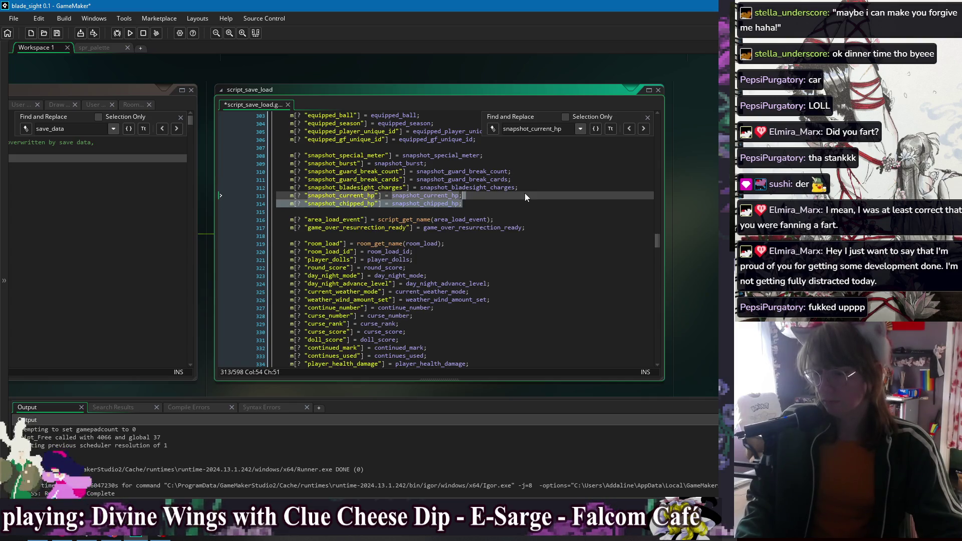
{"action": "key", "text": "ctrl+d"}
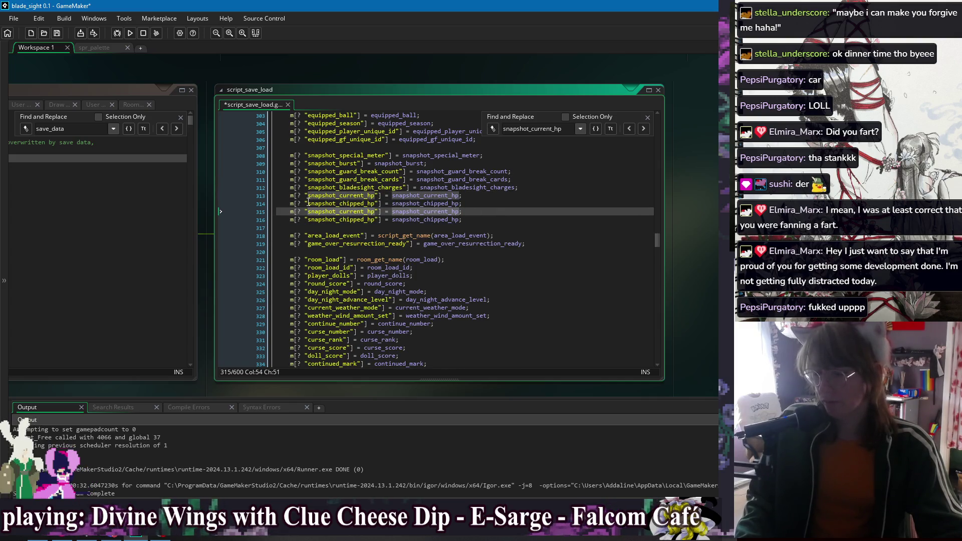
- Rename the copied save lines 315–316 to write snapshot_gf_current_hp and snapshot_gf_chipped_hp, and save
{"action": "left_click", "coordinate": [340, 211]}
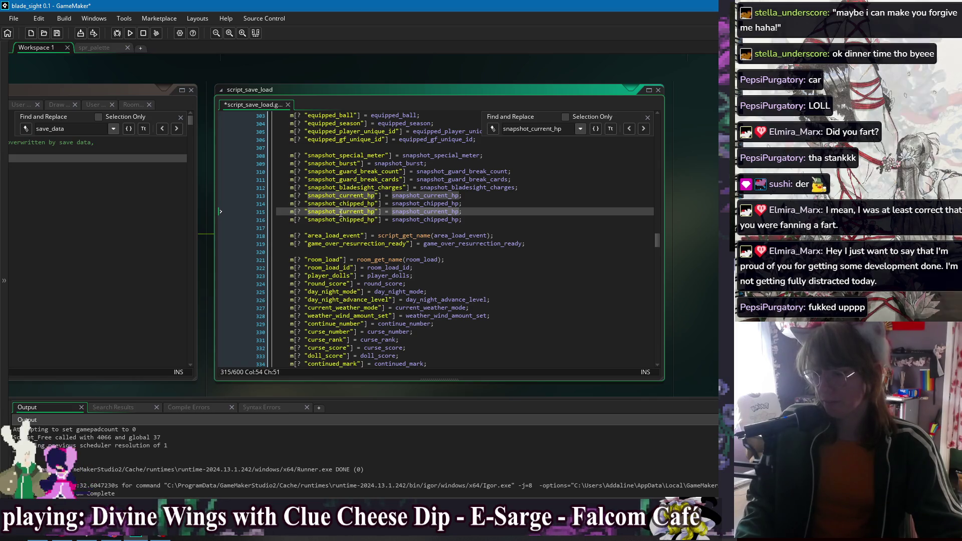
{"action": "type", "text": "gf_"}
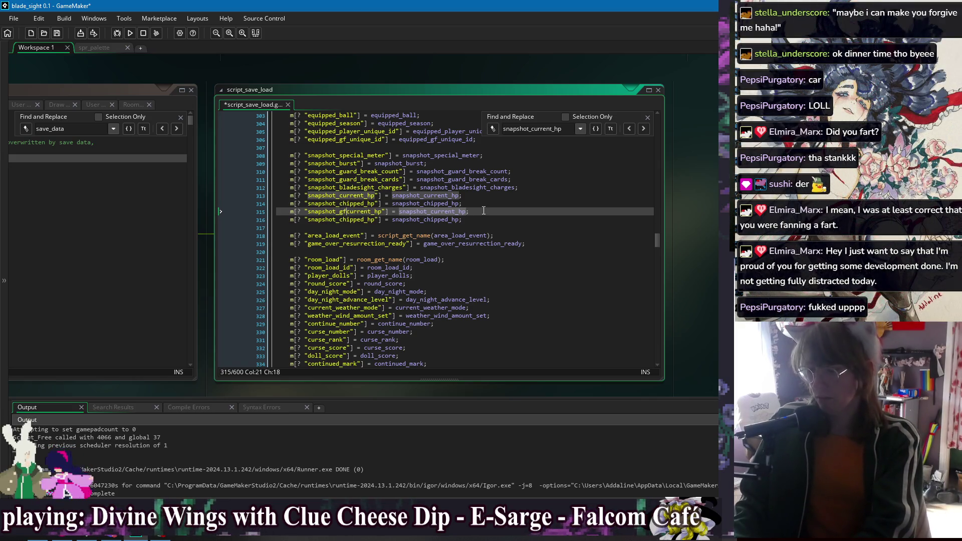
{"action": "key", "text": "Down"}
{"action": "type", "text": "gf_"}
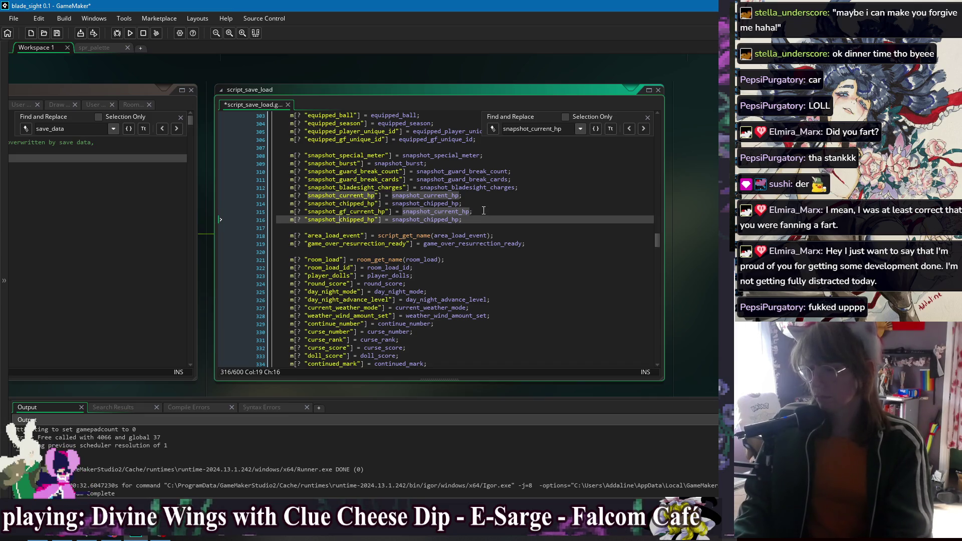
{"action": "left_click", "coordinate": [434, 212]}
{"action": "type", "text": "gf_"}
{"action": "left_click", "coordinate": [434, 219]}
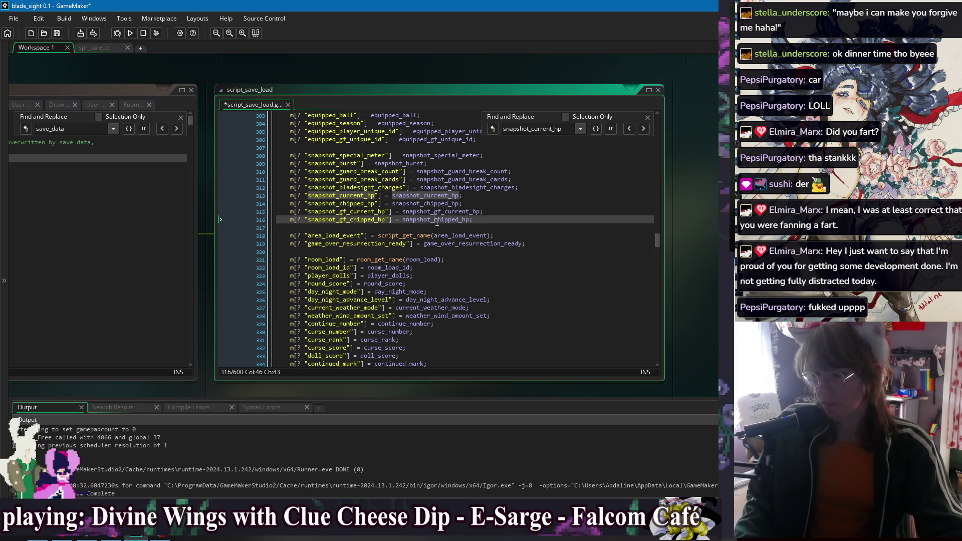
{"action": "key", "text": "ctrl+s"}
{"action": "key", "text": "Up"}
{"action": "key", "text": "Down"}
{"action": "key", "text": "Up"}
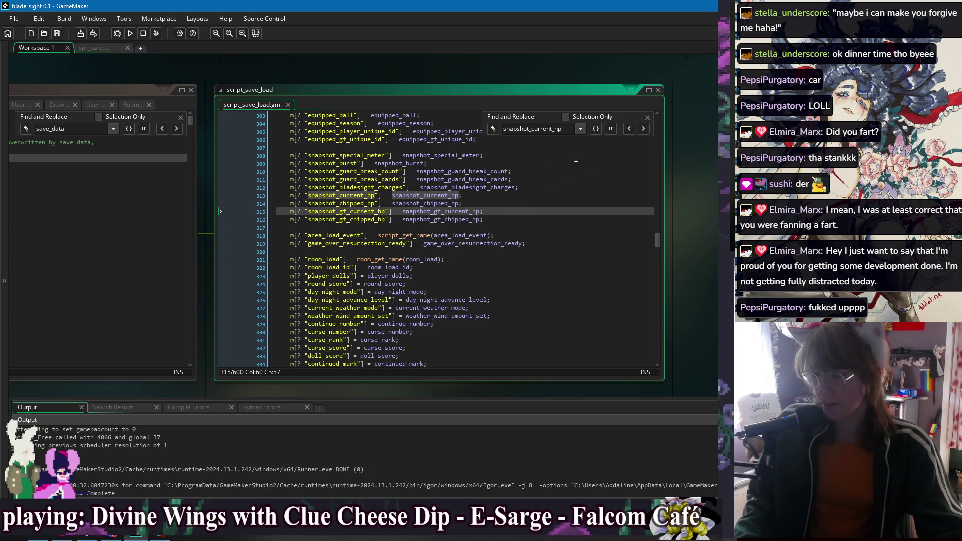
{"action": "left_click", "coordinate": [629, 129]}
- Step back through every snapshot_current_hp match in the script to verify the edits
{"action": "left_click", "coordinate": [630, 129]}
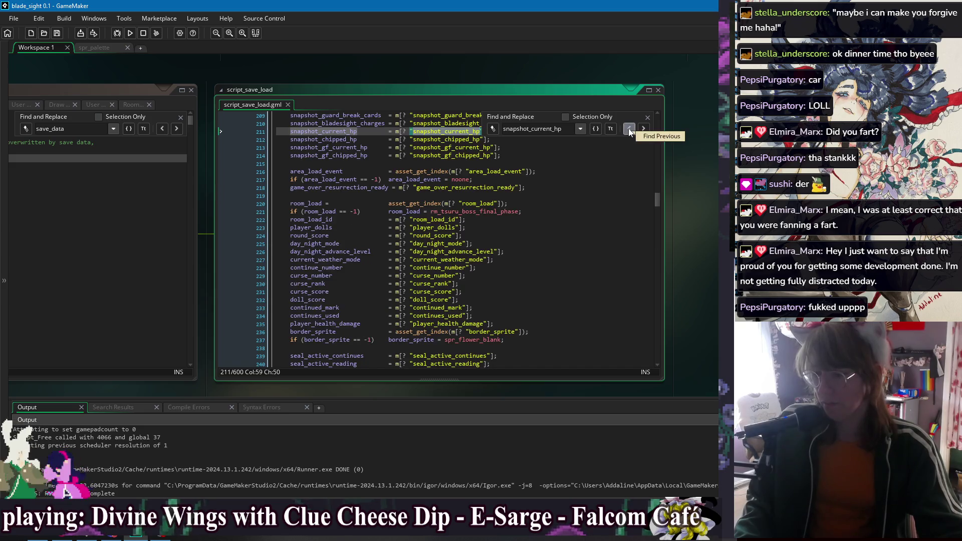
{"action": "left_click", "coordinate": [630, 129]}
{"action": "left_click", "coordinate": [630, 130]}
{"action": "left_click", "coordinate": [629, 130]}
{"action": "left_click", "coordinate": [630, 129]}
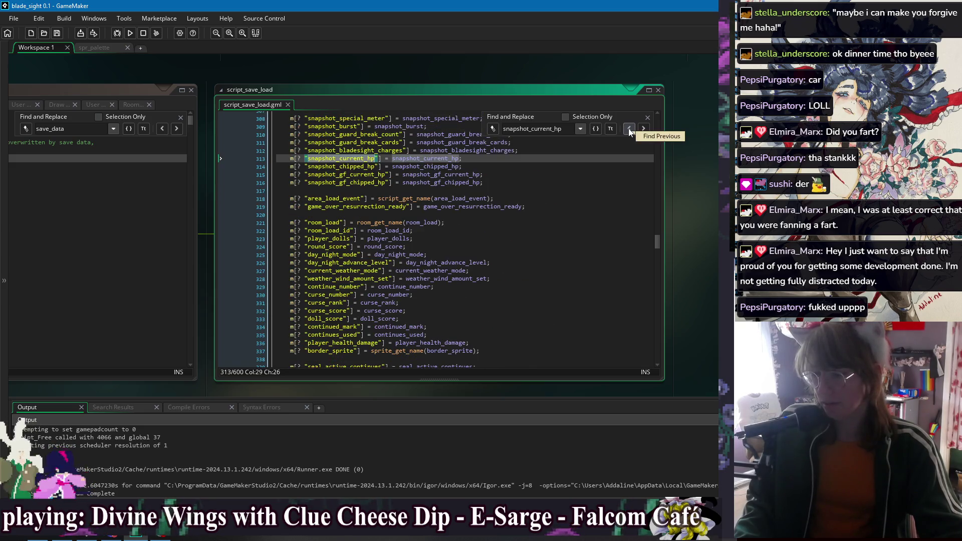
{"action": "left_click", "coordinate": [630, 130]}
{"action": "left_click", "coordinate": [629, 129]}
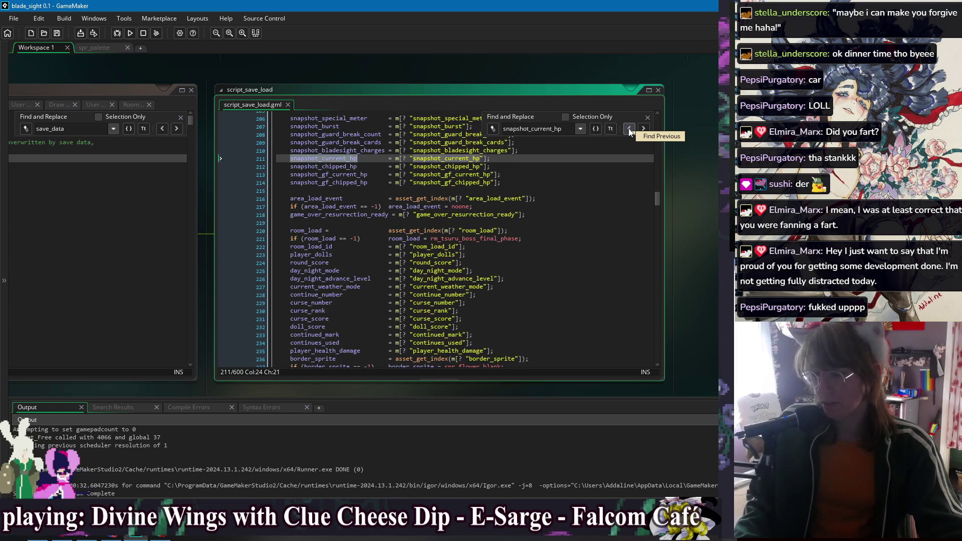
{"action": "left_click", "coordinate": [630, 129]}
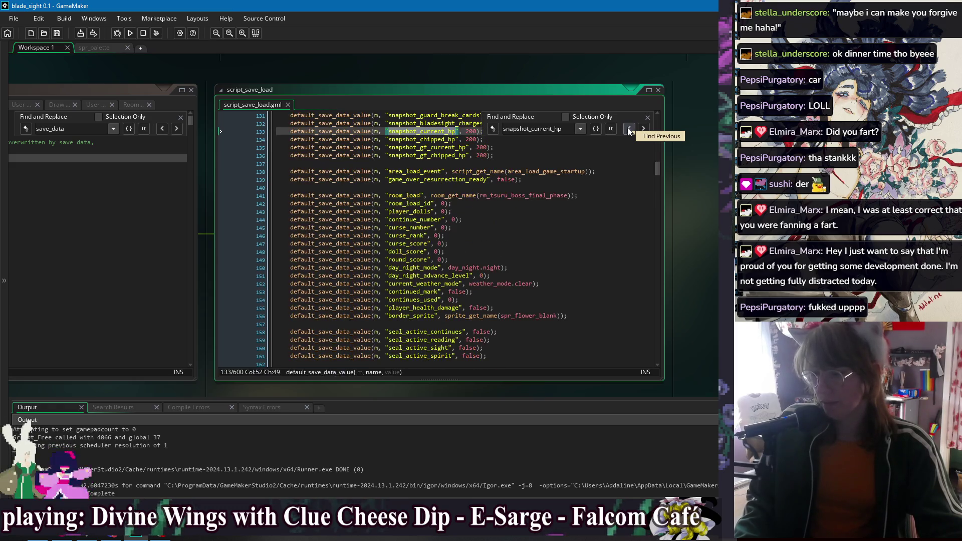
{"action": "left_click", "coordinate": [629, 129]}
{"action": "left_click", "coordinate": [630, 129]}
{"action": "left_click", "coordinate": [629, 129]}
{"action": "left_click", "coordinate": [629, 129]}
{"action": "left_click", "coordinate": [629, 130]}
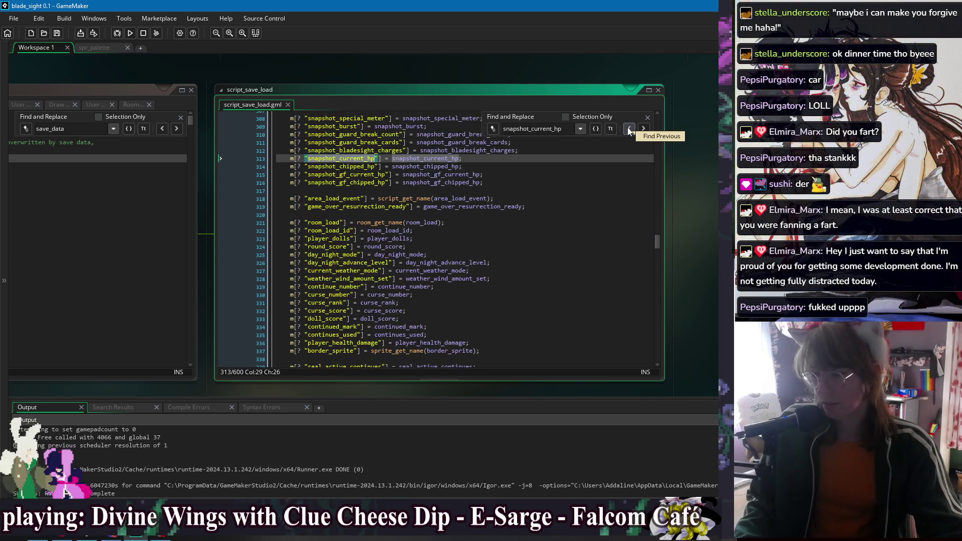
{"action": "left_click", "coordinate": [629, 129]}
{"action": "left_click", "coordinate": [630, 129]}
{"action": "left_click", "coordinate": [629, 129]}
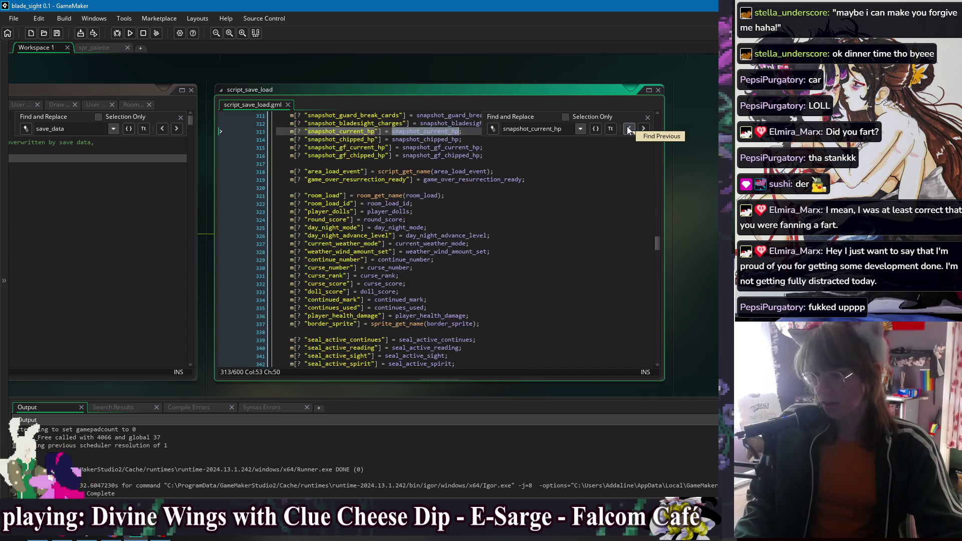
- Close the search and pan the workspace to obj_game_manager's Create code
{"action": "left_click", "coordinate": [647, 118]}
{"action": "left_click", "coordinate": [489, 165]}
{"action": "mouse_move", "coordinate": [223, 64]}
{"action": "left_mouse_down"}
{"action": "mouse_move", "coordinate": [238, 75]}
{"action": "mouse_move", "coordinate": [502, 84]}
{"action": "left_mouse_up"}
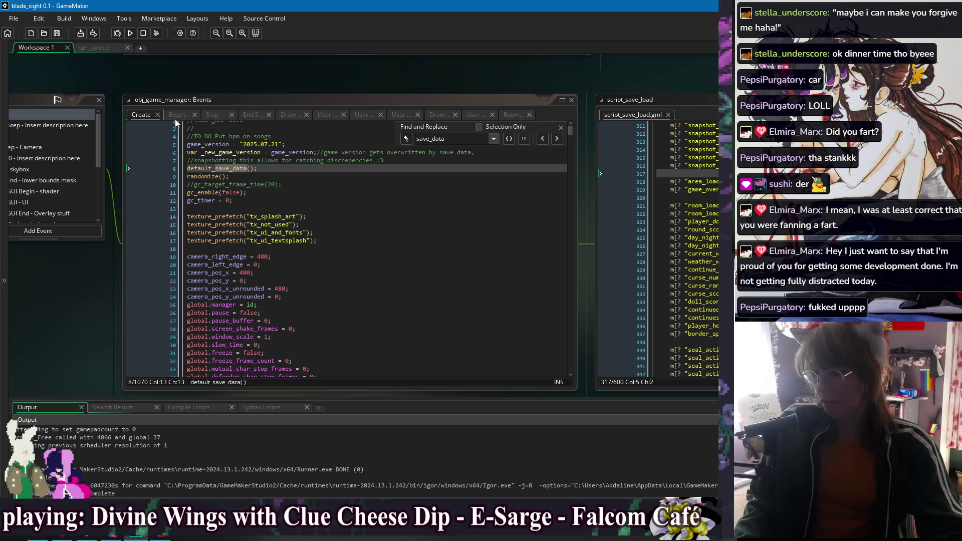
- Shift the workspace between script_save_load and obj_game_manager's events, focusing the Create code
{"action": "left_click", "coordinate": [315, 196]}
{"action": "key", "text": "Down"}
{"action": "left_click", "coordinate": [561, 126]}
{"action": "left_click_drag", "start_coordinate": [524, 85], "coordinate": [193, 82]}
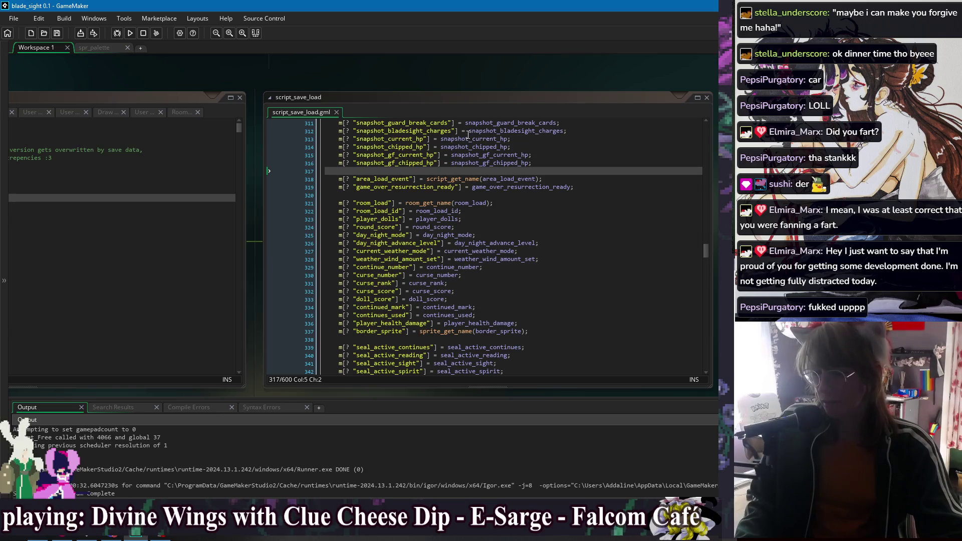
{"action": "left_click", "coordinate": [521, 171]}
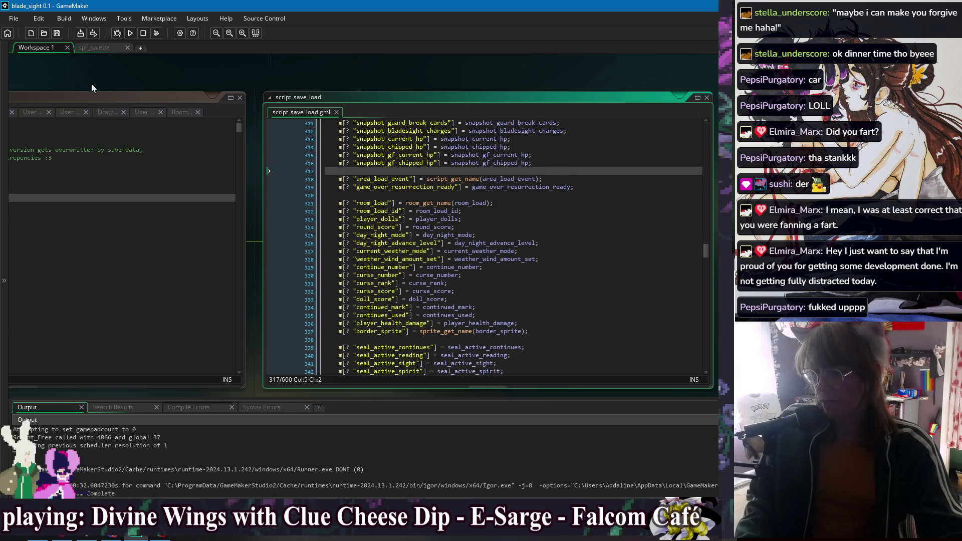
{"action": "left_click_drag", "start_coordinate": [92, 89], "coordinate": [432, 89]}
{"action": "left_click", "coordinate": [316, 194]}
- Find the snapshot HP lines in Create, delete then restore them, and show the Draw GUI code
{"action": "key", "text": "ctrl+f"}
{"action": "key", "text": "Return"}
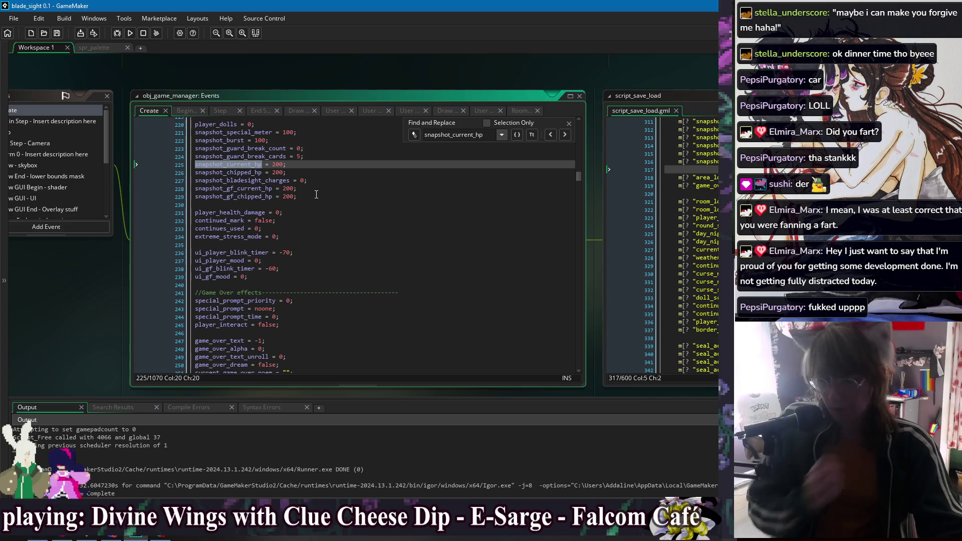
{"action": "left_click_drag", "start_coordinate": [296, 172], "coordinate": [321, 158]}
{"action": "key", "text": "BackSpace"}
{"action": "key", "text": "ctrl+z"}
{"action": "key", "text": "ctrl+z"}
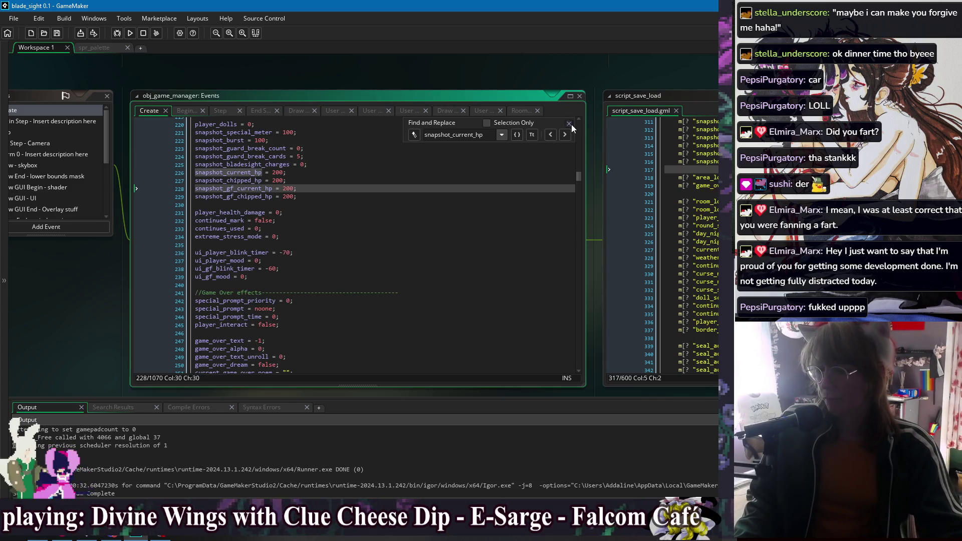
{"action": "left_click", "coordinate": [569, 123]}
{"action": "left_click", "coordinate": [295, 111]}
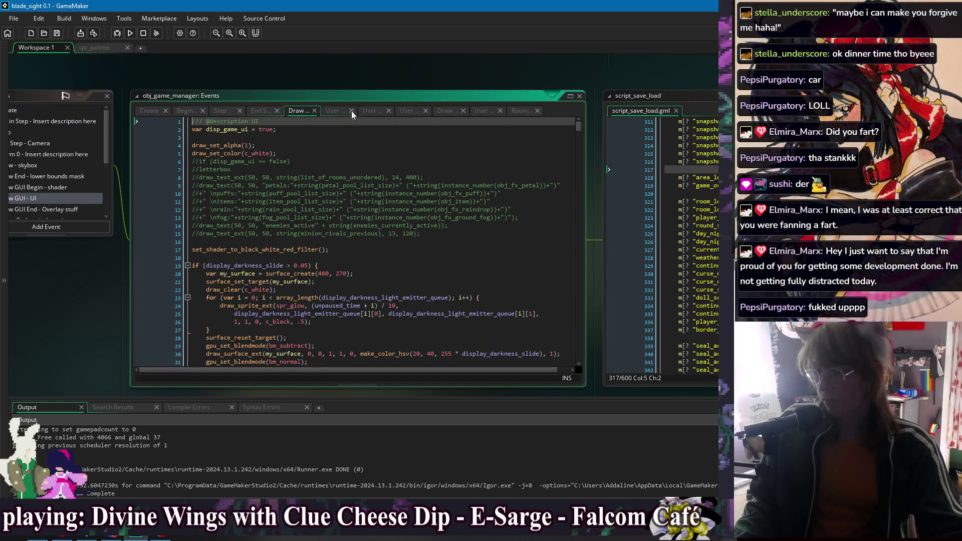
- Step through obj_game_manager's user event tabs to Room Start and scroll down to the HP restore at line 91
{"action": "left_click", "coordinate": [333, 110]}
{"action": "left_click", "coordinate": [377, 110]}
{"action": "left_click", "coordinate": [409, 110]}
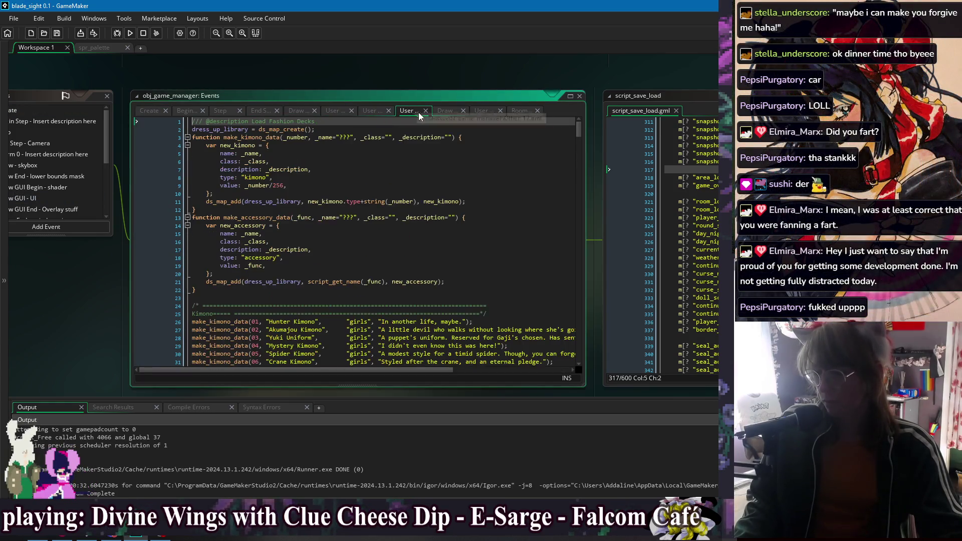
{"action": "left_click", "coordinate": [446, 111]}
{"action": "left_click", "coordinate": [482, 111]}
{"action": "left_click", "coordinate": [521, 110]}
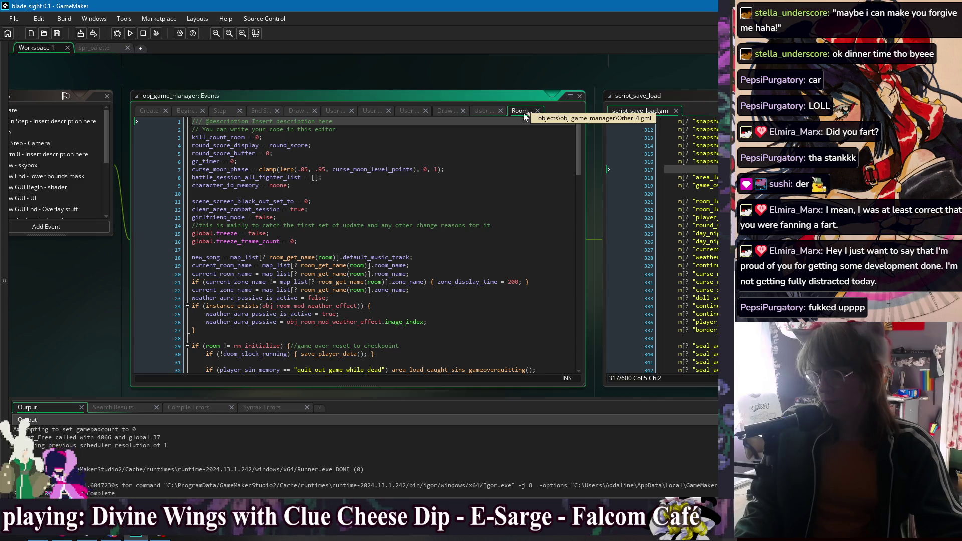
{"action": "scroll", "coordinate": [497, 201], "scroll_direction": "down", "scroll_amount": 10}
{"action": "scroll", "coordinate": [497, 200], "scroll_direction": "up", "scroll_amount": 15}
{"action": "left_click", "coordinate": [497, 196]}
{"action": "scroll", "coordinate": [498, 185], "scroll_direction": "down", "scroll_amount": 10}
{"action": "scroll", "coordinate": [497, 185], "scroll_direction": "down", "scroll_amount": 20}
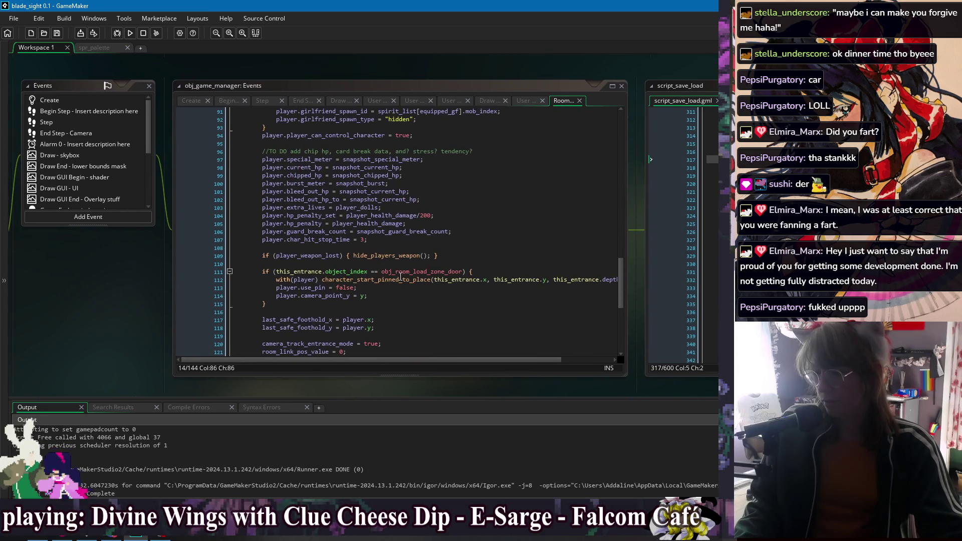
{"action": "left_click", "coordinate": [393, 241]}
{"action": "left_click_drag", "start_coordinate": [426, 176], "coordinate": [437, 161]}
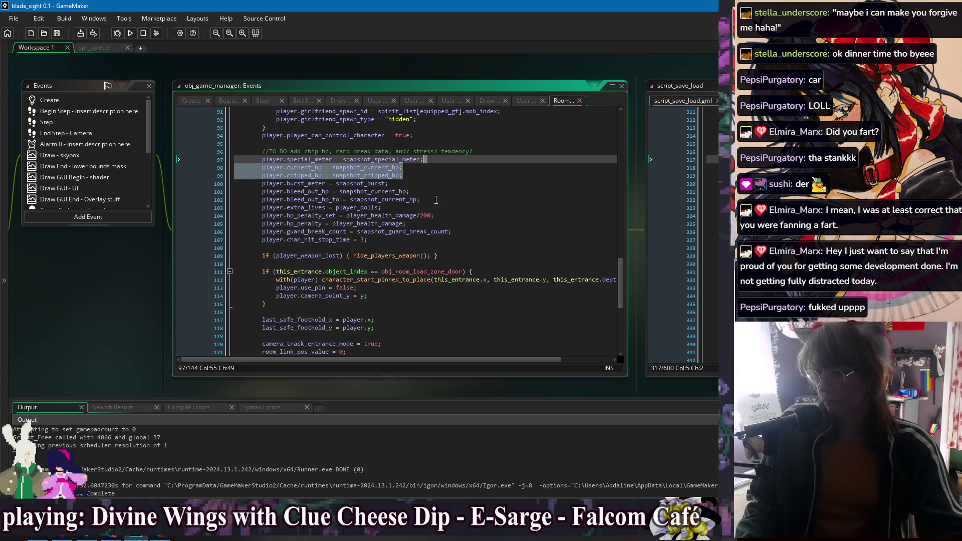
{"action": "left_click", "coordinate": [442, 239]}
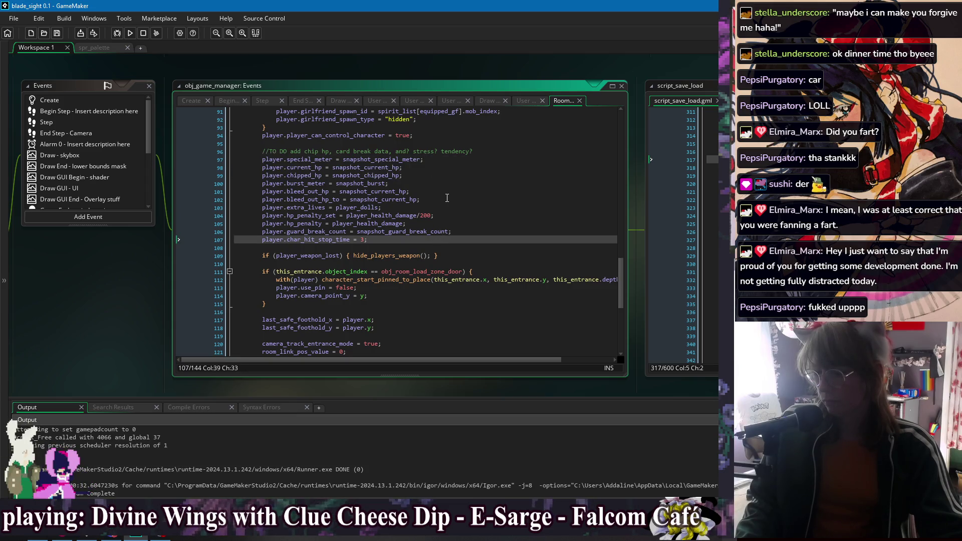
{"action": "scroll", "coordinate": [447, 198], "scroll_direction": "up", "scroll_amount": 4}
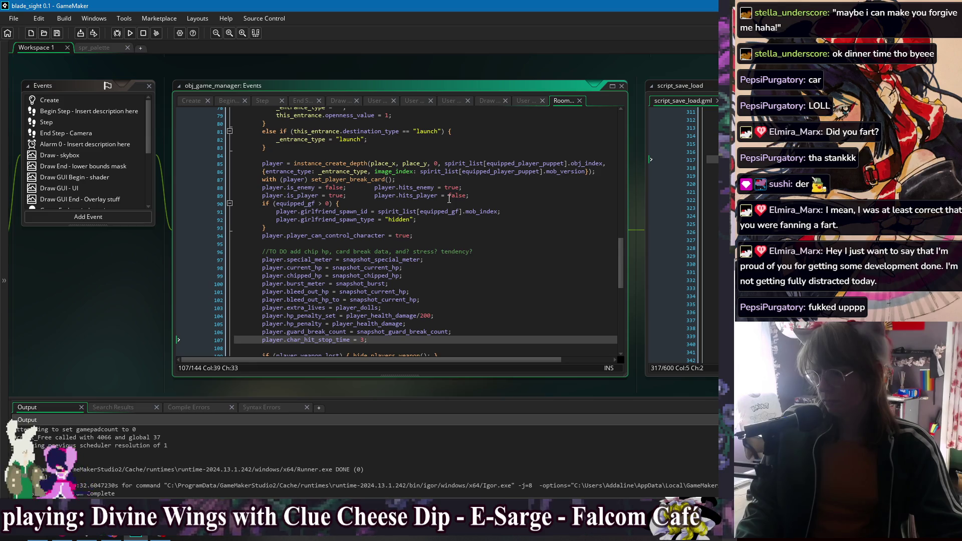
{"action": "scroll", "coordinate": [449, 199], "scroll_direction": "down", "scroll_amount": 2}
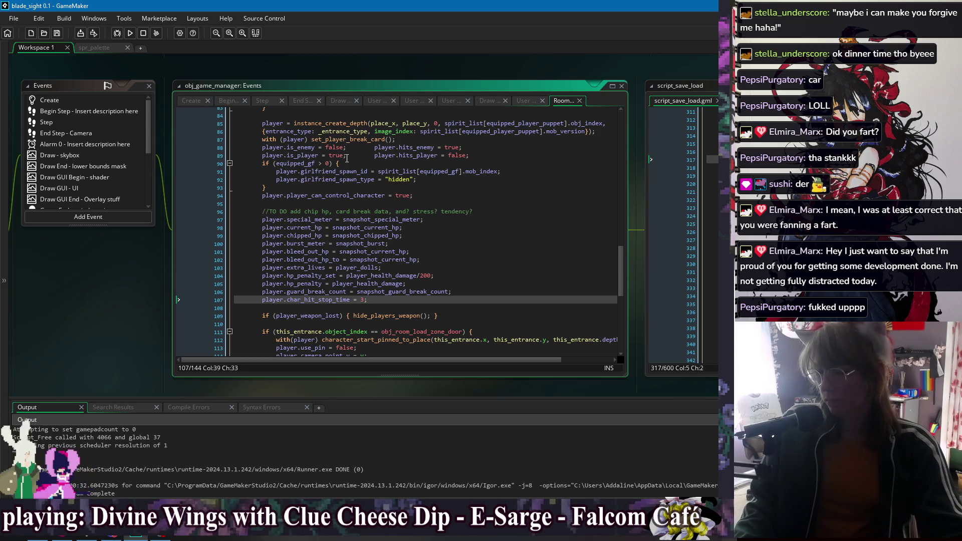
{"action": "scroll", "coordinate": [347, 171], "scroll_direction": "down", "scroll_amount": 5}
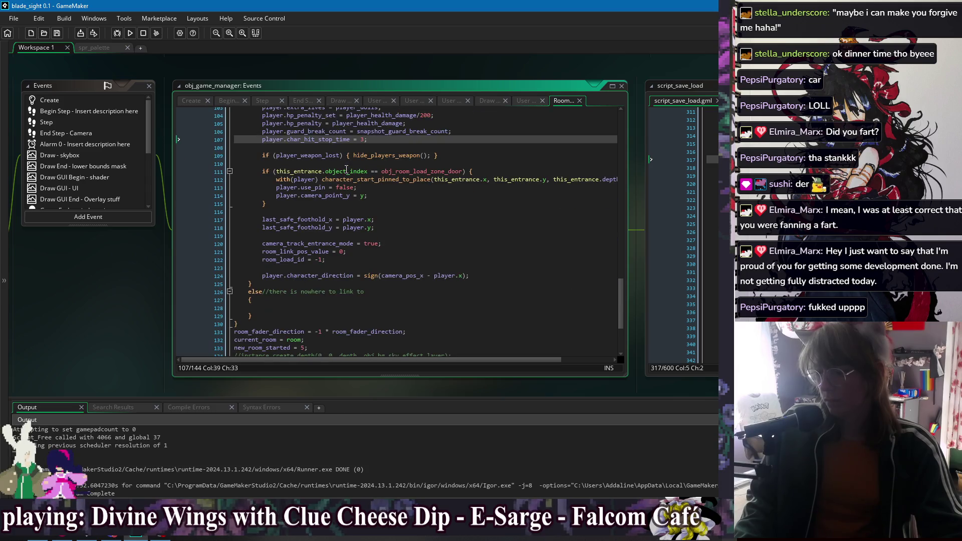
{"action": "scroll", "coordinate": [346, 169], "scroll_direction": "down", "scroll_amount": 3}
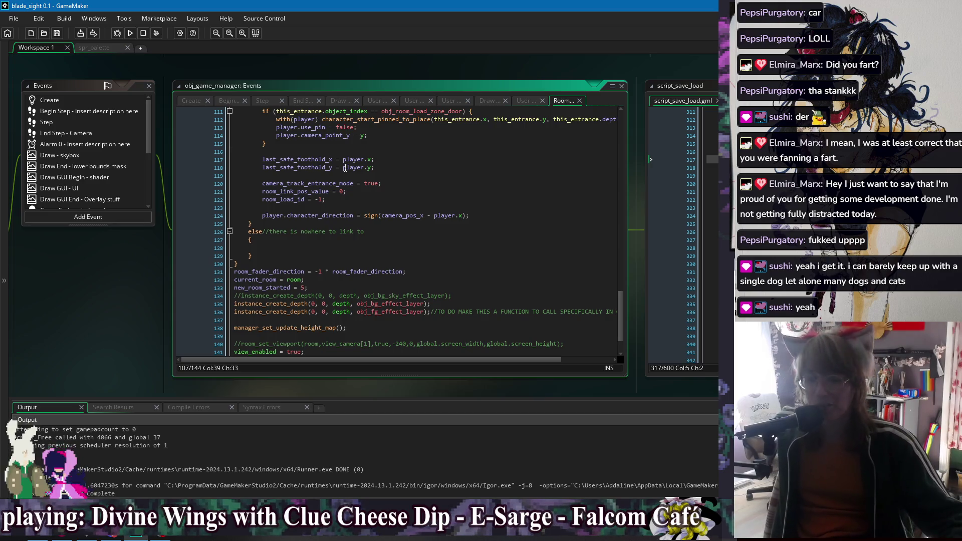
- Inspect the empty else branch around lines 126–129 and leave it unchanged
{"action": "left_click", "coordinate": [438, 205]}
{"action": "key", "text": "Down"}
{"action": "key", "text": "Down"}
{"action": "key", "text": "Down"}
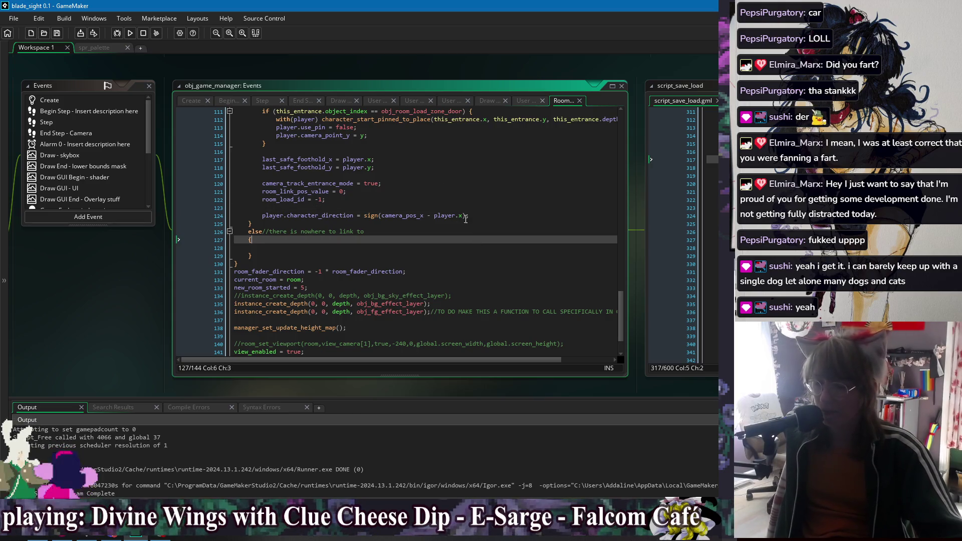
{"action": "left_click", "coordinate": [469, 250]}
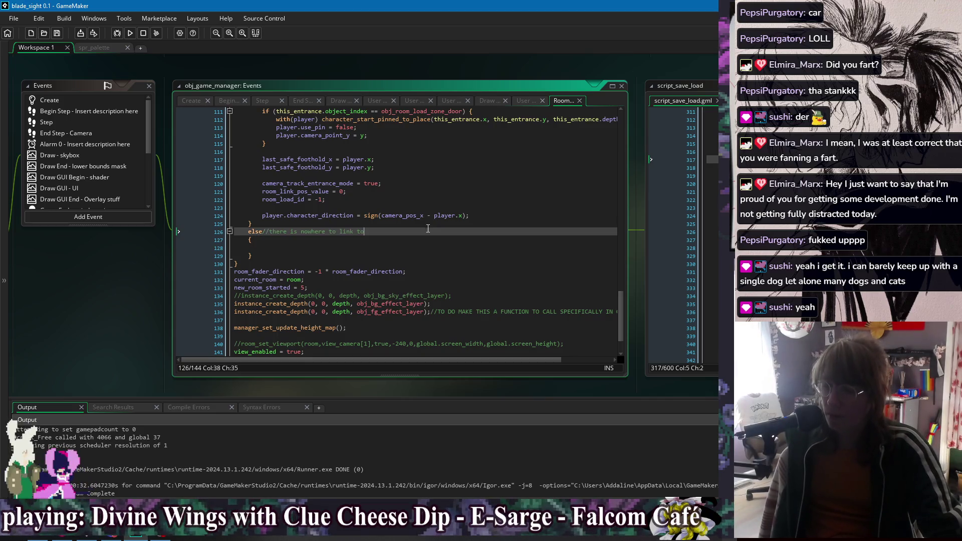
{"action": "left_click", "coordinate": [425, 234]}
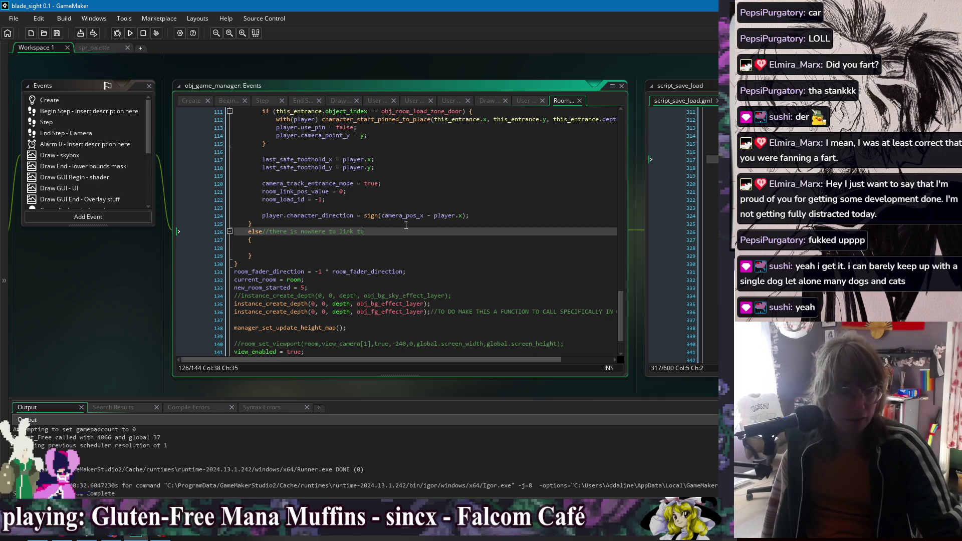
{"action": "left_click", "coordinate": [381, 248]}
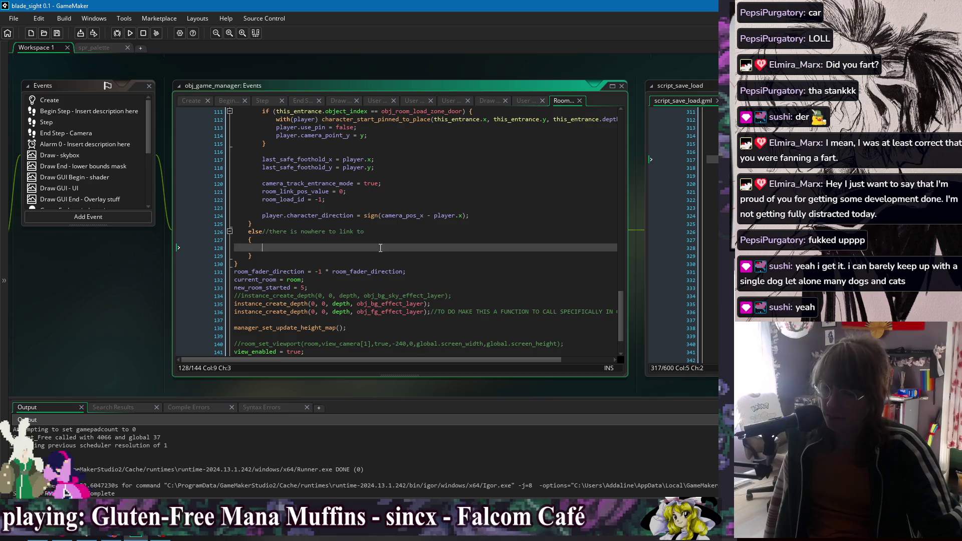
{"action": "left_click", "coordinate": [377, 255]}
{"action": "left_click", "coordinate": [380, 248]}
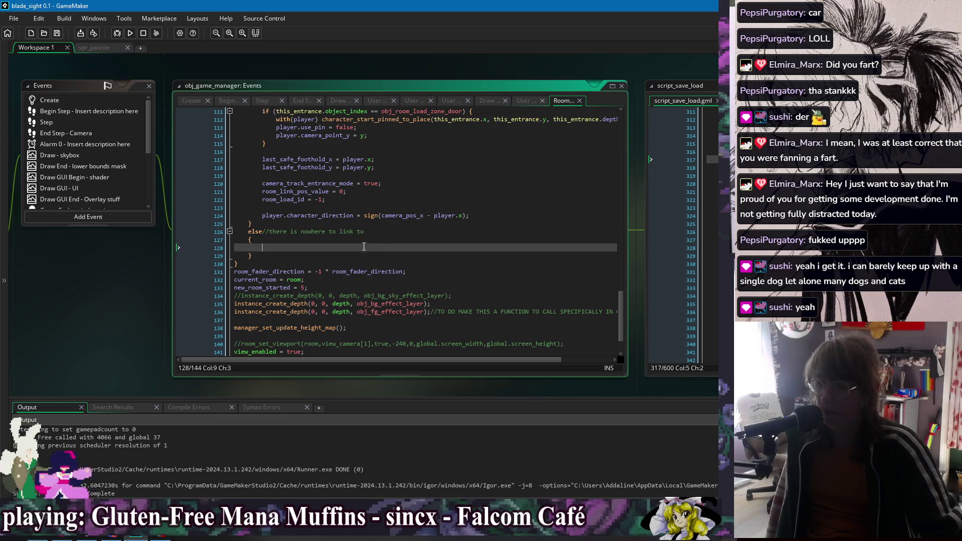
{"action": "scroll", "coordinate": [350, 248], "scroll_direction": "up", "scroll_amount": 7}
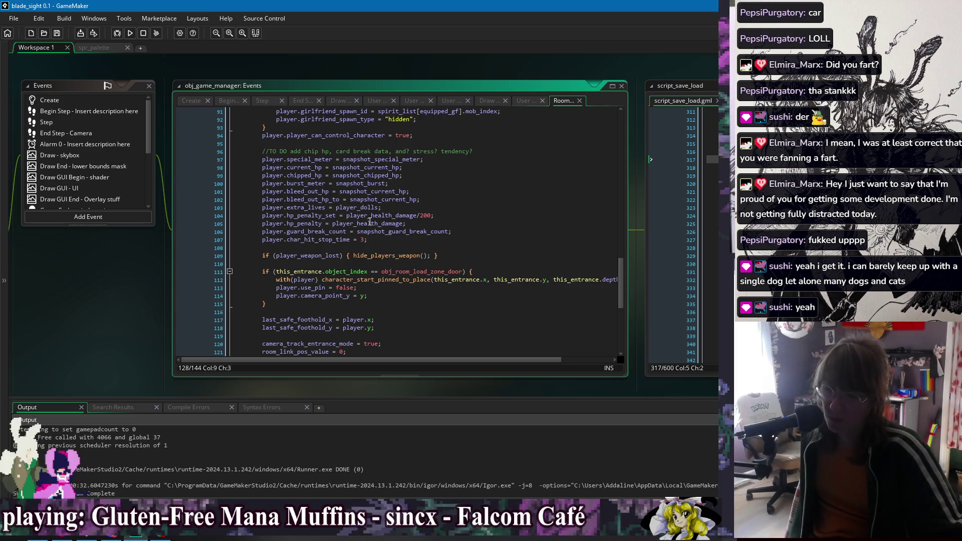
- Start a fresh build and run of the game
{"action": "left_click", "coordinate": [363, 248]}
{"action": "scroll", "coordinate": [363, 248], "scroll_direction": "up", "scroll_amount": 3}
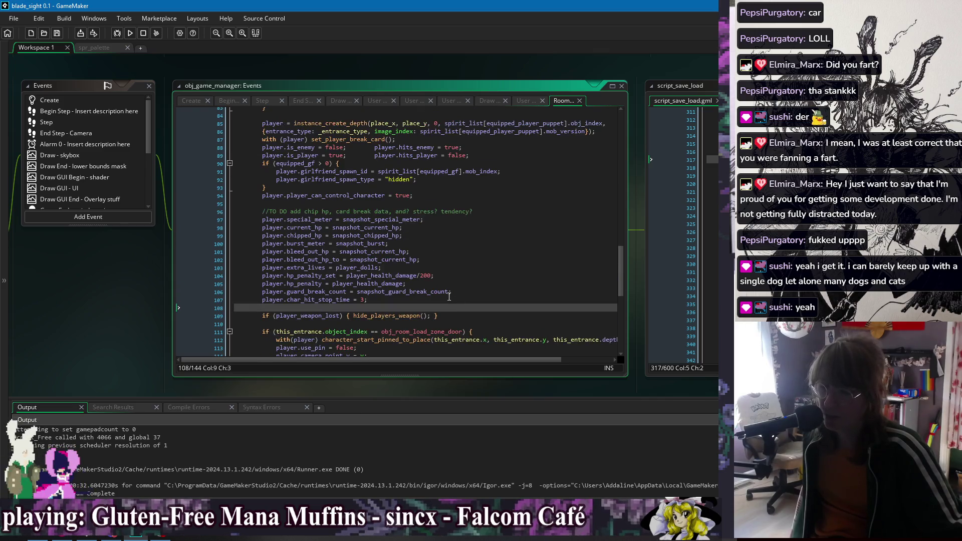
{"action": "left_click", "coordinate": [129, 33]}
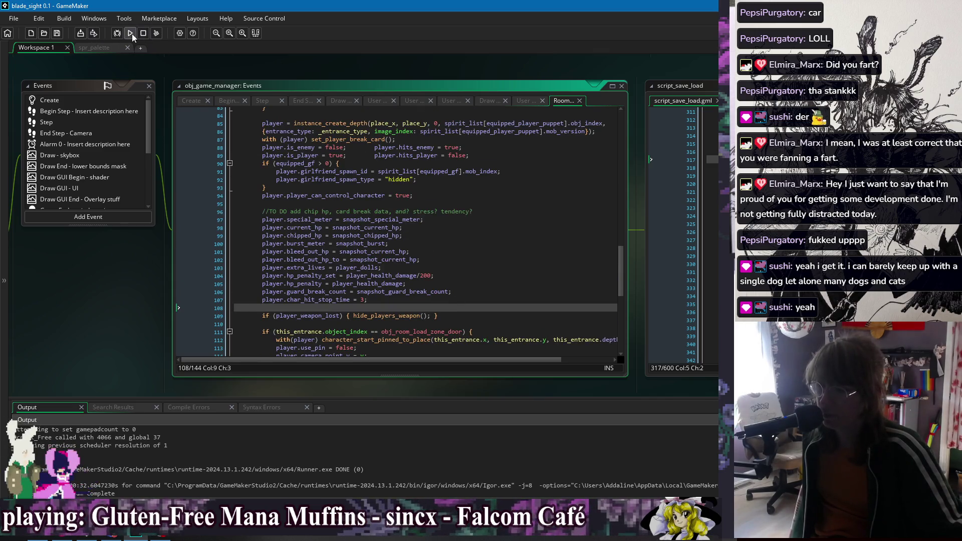
- Review the equipped_gf spawn lines 92–93, then rebuild and launch the game to playtest
{"action": "scroll", "coordinate": [386, 284], "scroll_direction": "down", "scroll_amount": 8}
{"action": "scroll", "coordinate": [385, 284], "scroll_direction": "up", "scroll_amount": 7}
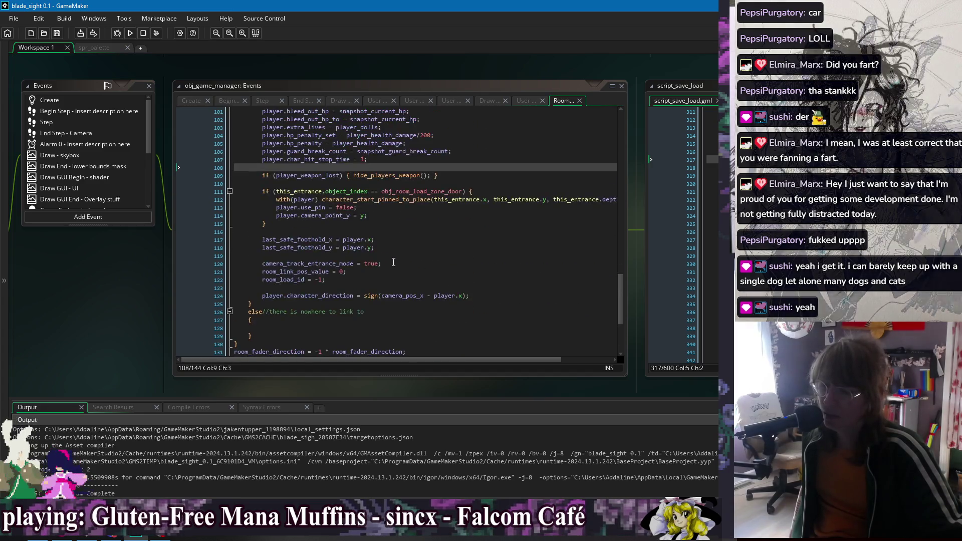
{"action": "scroll", "coordinate": [386, 284], "scroll_direction": "up", "scroll_amount": 3}
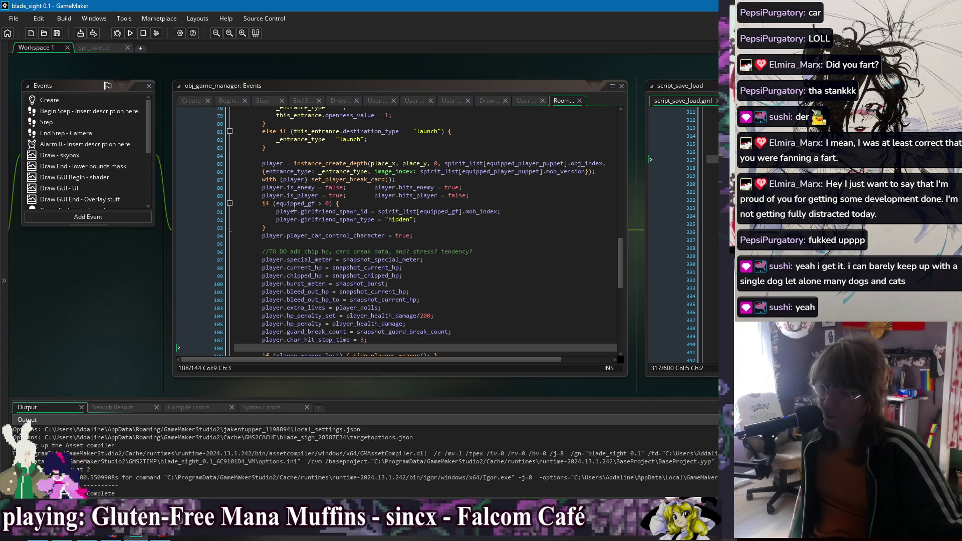
{"action": "left_click", "coordinate": [295, 205]}
{"action": "left_click", "coordinate": [340, 221]}
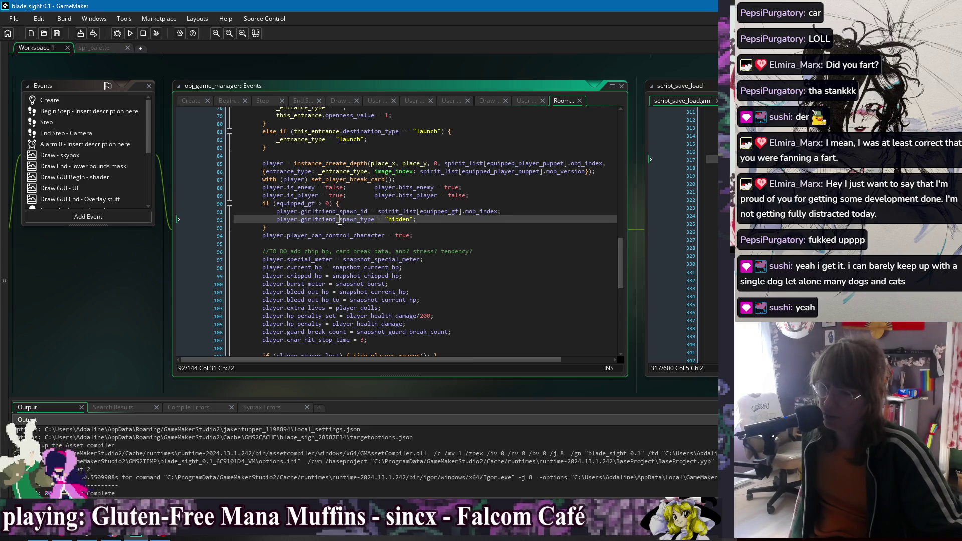
{"action": "left_click", "coordinate": [436, 227]}
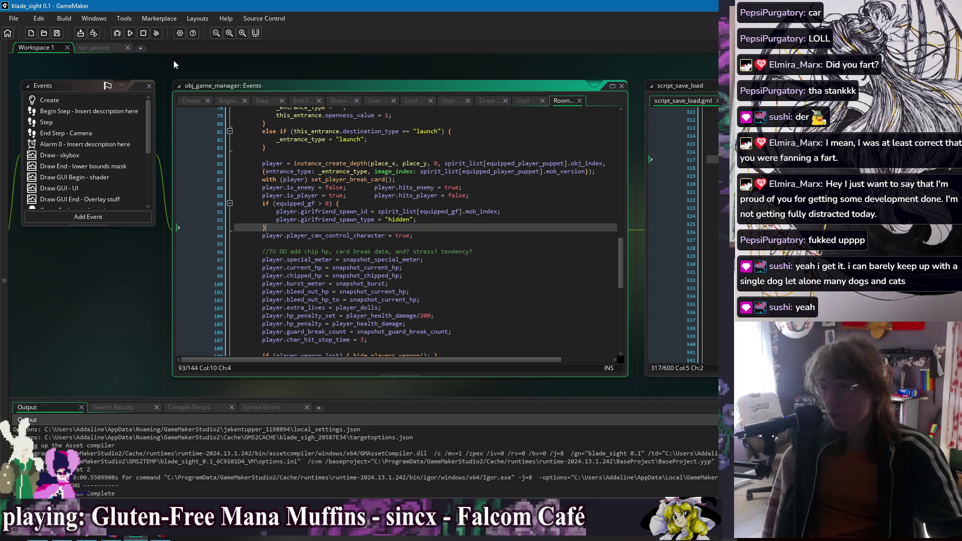
{"action": "left_click", "coordinate": [130, 33]}
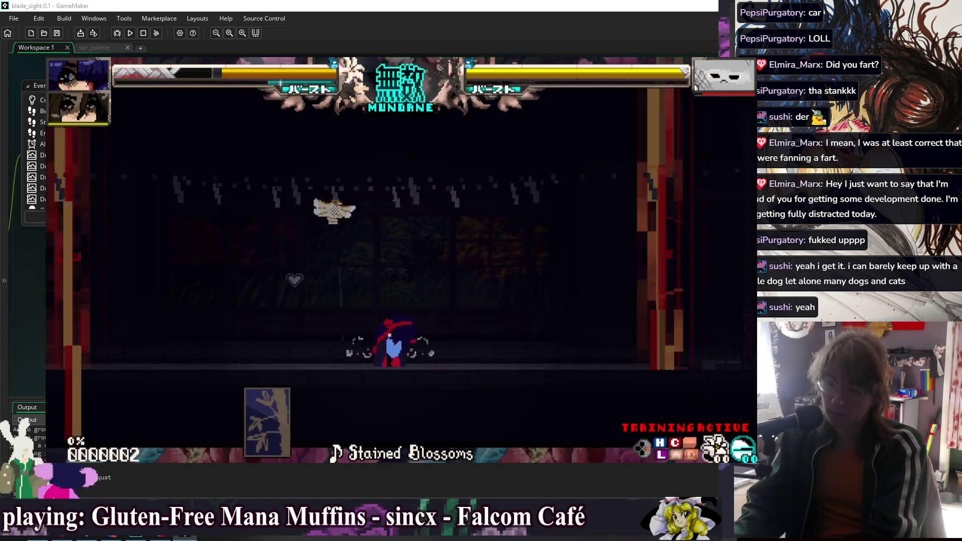
- Open the training Change Player roster and browse characters between Pig Ninja and Red Haunted Lantern
{"action": "key", "text": "Escape"}
{"action": "key", "text": "Down"}
{"action": "key", "text": "Down"}
{"action": "key", "text": "Return"}
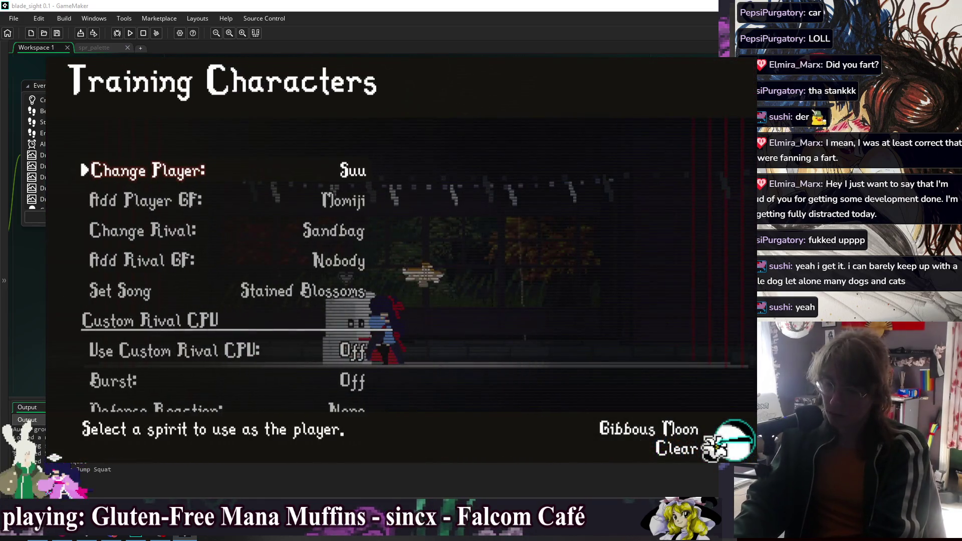
{"action": "key", "text": "Return"}
{"action": "key", "text": "Right"}
{"action": "key", "text": "Down"}
{"action": "key", "text": "Down"}
{"action": "key", "text": "Down"}
{"action": "key", "text": "Right"}
{"action": "key", "text": "Right"}
{"action": "key", "text": "Down"}
{"action": "key", "text": "Right"}
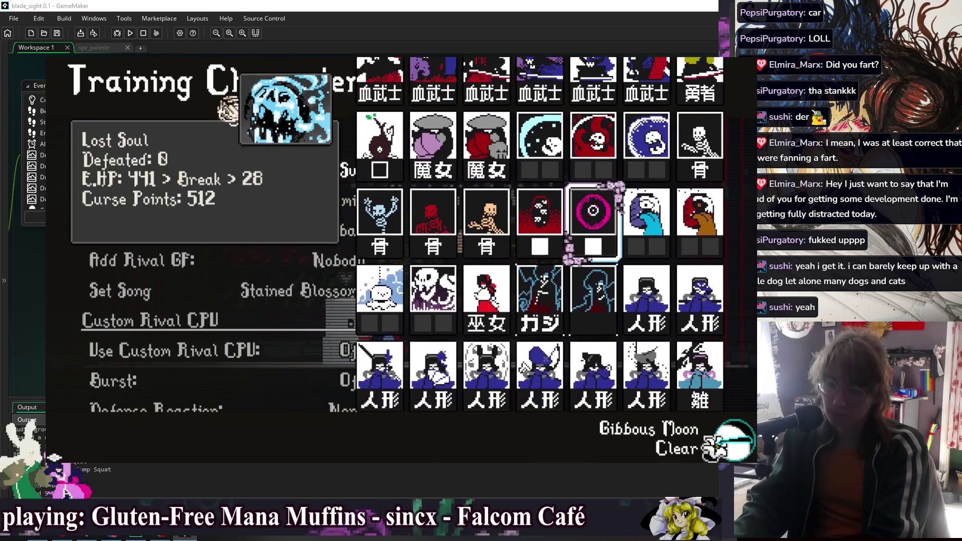
{"action": "key", "text": "Down"}
{"action": "key", "text": "Down"}
{"action": "key", "text": "Left"}
{"action": "key", "text": "Down"}
{"action": "key", "text": "Down"}
{"action": "key", "text": "Down"}
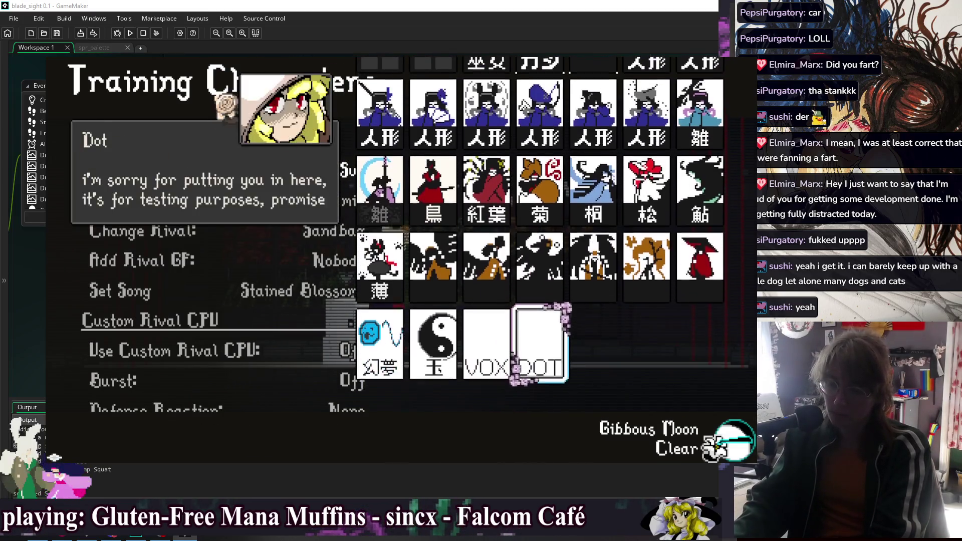
{"action": "key", "text": "Down"}
{"action": "key", "text": "Down"}
{"action": "key", "text": "Right"}
{"action": "key", "text": "Up"}
{"action": "key", "text": "Up"}
{"action": "key", "text": "Left"}
{"action": "key", "text": "Left"}
{"action": "key", "text": "Up"}
{"action": "key", "text": "Up"}
{"action": "key", "text": "Left"}
{"action": "key", "text": "Left"}
{"action": "key", "text": "Left"}
{"action": "key", "text": "Right"}
{"action": "key", "text": "Down"}
{"action": "key", "text": "Left"}
- Compare the stats of Blood Samurai II, the witch, Lost Soul and Gun Doll
{"action": "key", "text": "Down"}
{"action": "key", "text": "Right"}
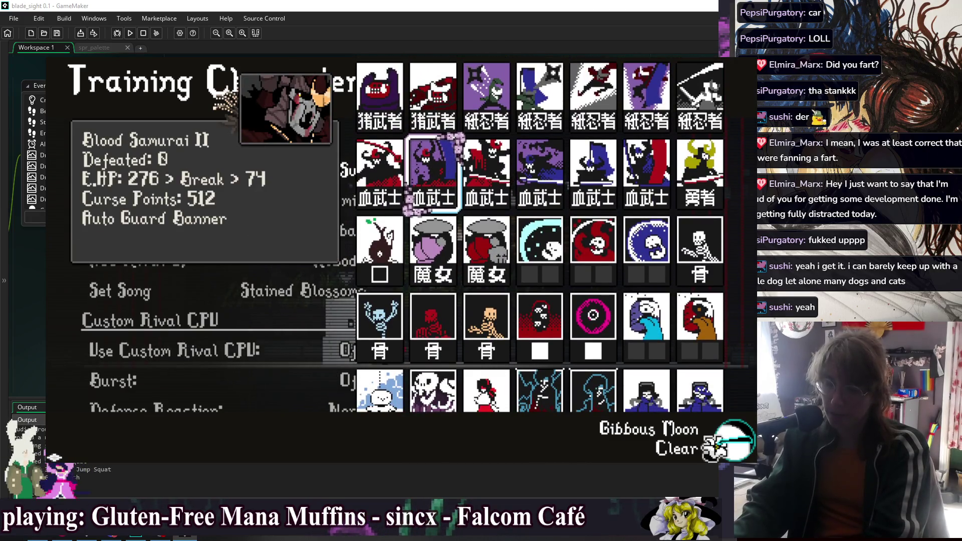
{"action": "key", "text": "Down"}
{"action": "key", "text": "Right"}
{"action": "key", "text": "Up"}
{"action": "key", "text": "Left"}
{"action": "key", "text": "Right"}
{"action": "key", "text": "Down"}
{"action": "key", "text": "Left"}
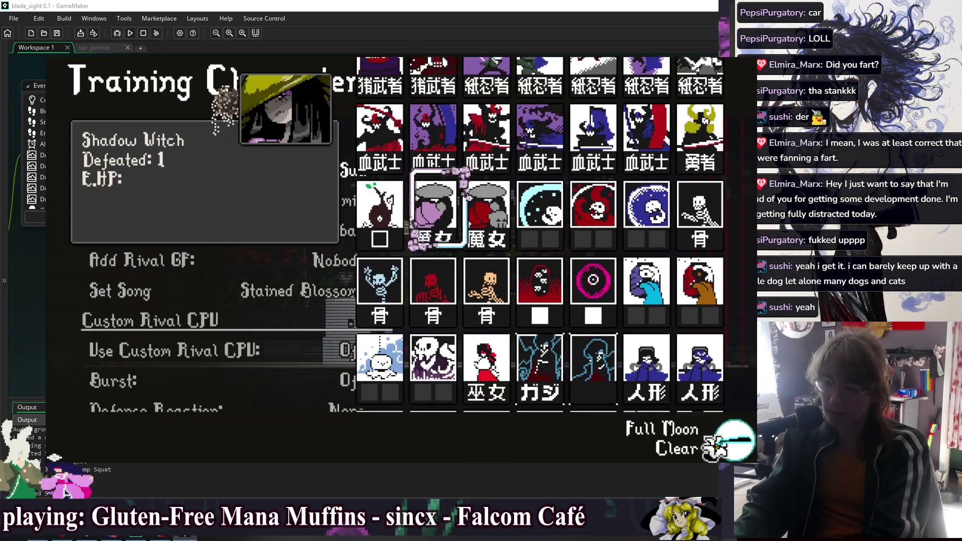
{"action": "key", "text": "Down"}
{"action": "key", "text": "Left"}
{"action": "key", "text": "Up"}
{"action": "key", "text": "Right"}
{"action": "key", "text": "Up"}
{"action": "key", "text": "Right"}
{"action": "key", "text": "Down"}
{"action": "key", "text": "Right"}
{"action": "key", "text": "Down"}
{"action": "key", "text": "Right"}
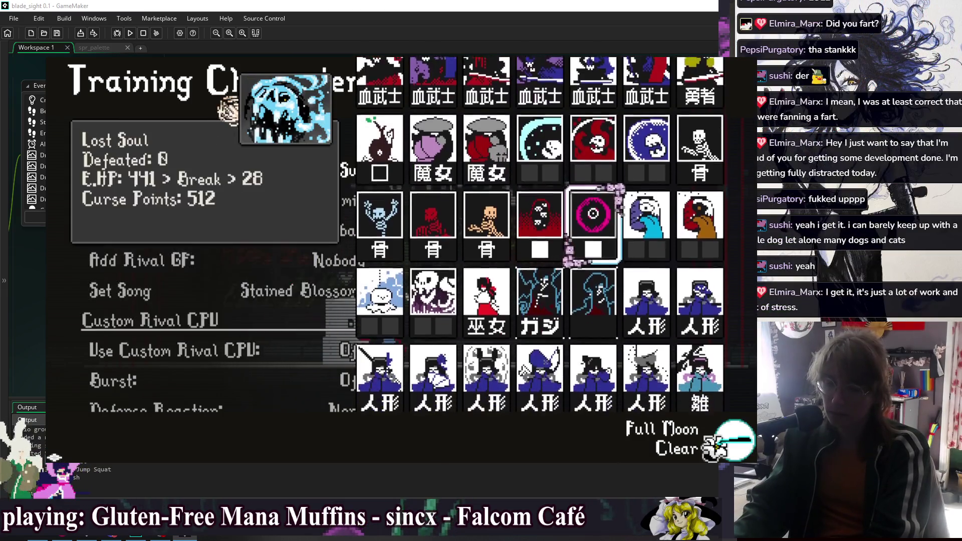
{"action": "key", "text": "Down"}
{"action": "key", "text": "Left"}
{"action": "key", "text": "Down"}
{"action": "key", "text": "Left"}
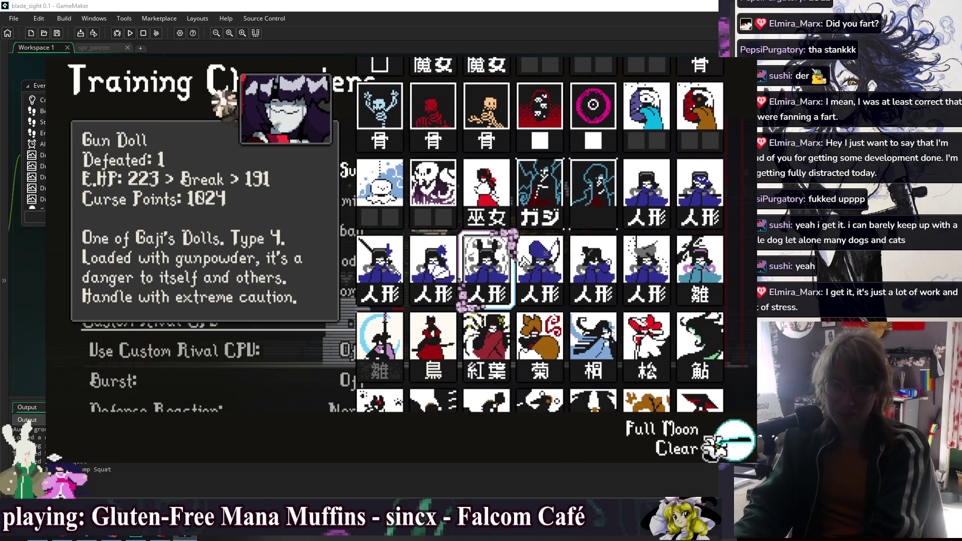
- Browse back to Skeleton and Gaji, then reopen the player roster around Gun Doll
{"action": "key", "text": "Up"}
{"action": "key", "text": "Left"}
{"action": "key", "text": "Up"}
{"action": "key", "text": "Left"}
{"action": "key", "text": "Down"}
{"action": "key", "text": "Right"}
{"action": "key", "text": "Down"}
{"action": "key", "text": "Right"}
{"action": "key", "text": "Up"}
{"action": "key", "text": "Right"}
{"action": "key", "text": "Up"}
{"action": "key", "text": "Right"}
{"action": "key", "text": "Down"}
{"action": "key", "text": "Left"}
{"action": "key", "text": "Escape"}
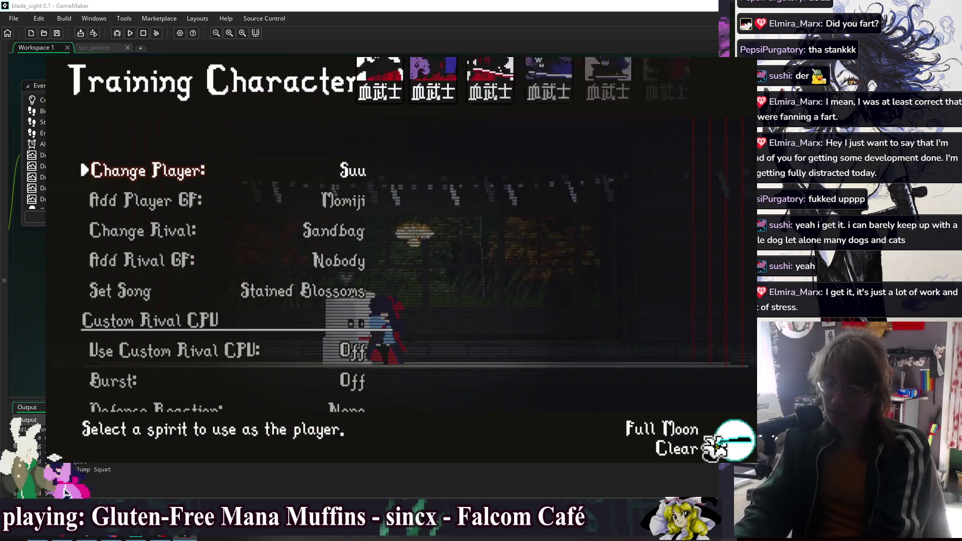
{"action": "key", "text": "Return"}
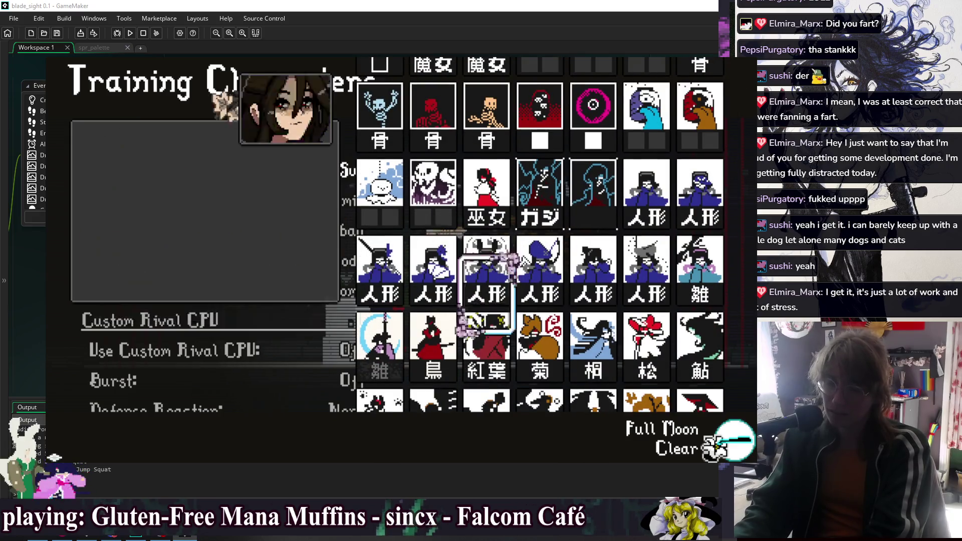
{"action": "key", "text": "Down"}
{"action": "key", "text": "Right"}
{"action": "key", "text": "Left"}
{"action": "key", "text": "Up"}
- Browse rival options from Blood Samurai III to Red Ninja Elite, then cancel to keep Sandbag
{"action": "key", "text": "Escape"}
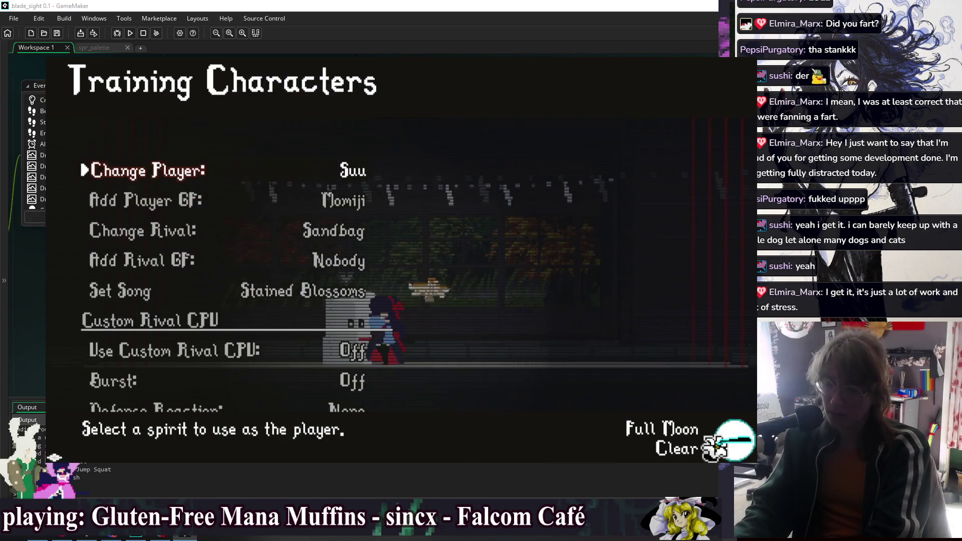
{"action": "key", "text": "Down"}
{"action": "key", "text": "Down"}
{"action": "key", "text": "Return"}
{"action": "key", "text": "Down"}
{"action": "key", "text": "Down"}
{"action": "key", "text": "Up"}
{"action": "key", "text": "Left"}
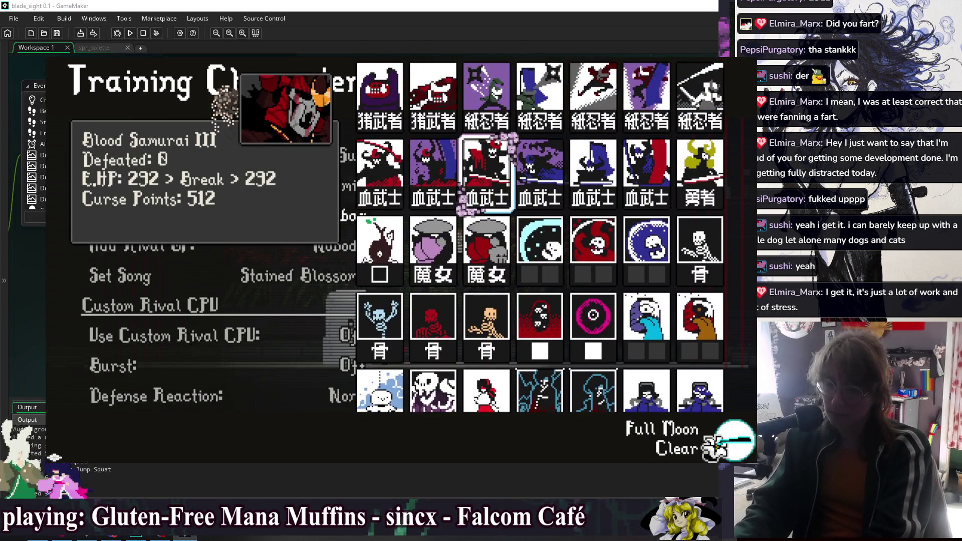
{"action": "key", "text": "Down"}
{"action": "key", "text": "Down"}
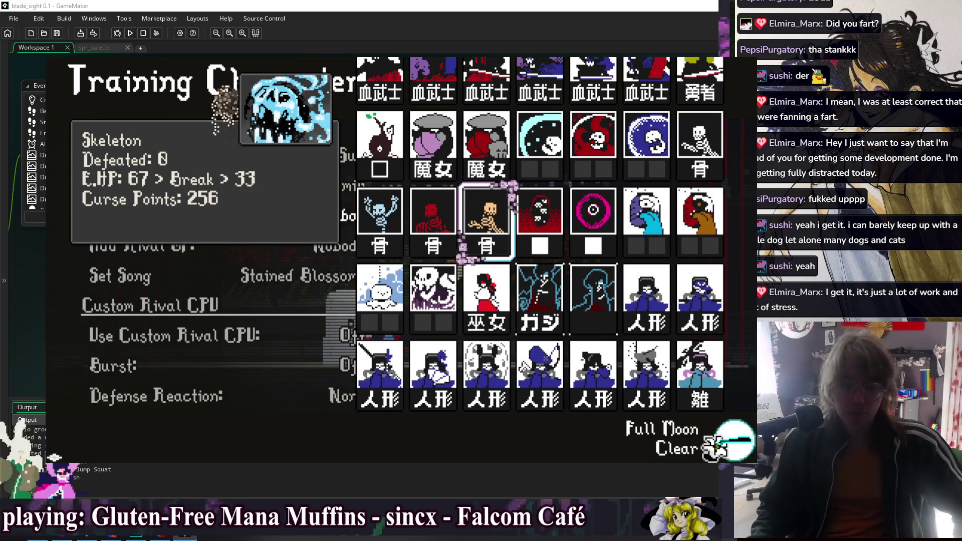
{"action": "key", "text": "Up"}
{"action": "key", "text": "Up"}
{"action": "key", "text": "Up"}
{"action": "key", "text": "Down"}
{"action": "key", "text": "Down"}
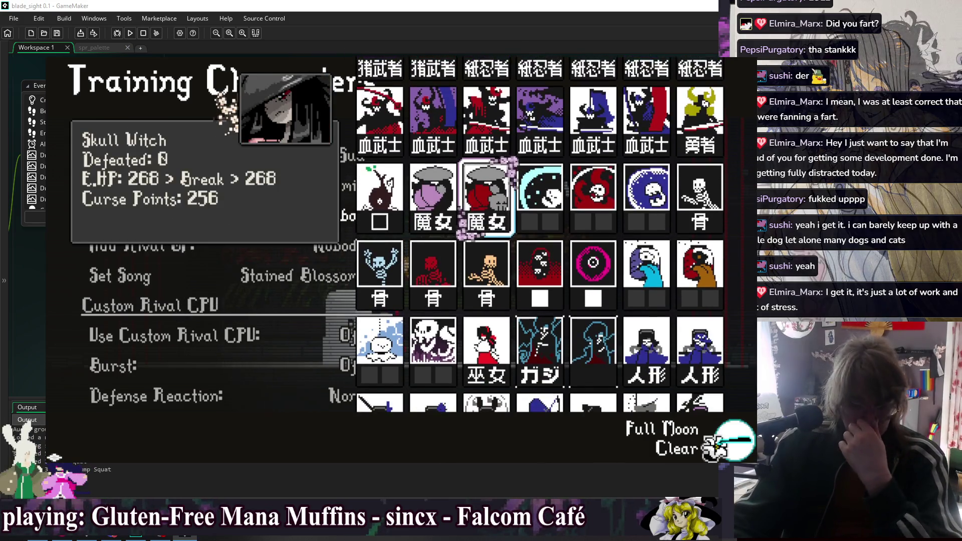
{"action": "key", "text": "Down"}
{"action": "key", "text": "Up"}
{"action": "key", "text": "Up"}
{"action": "key", "text": "Up"}
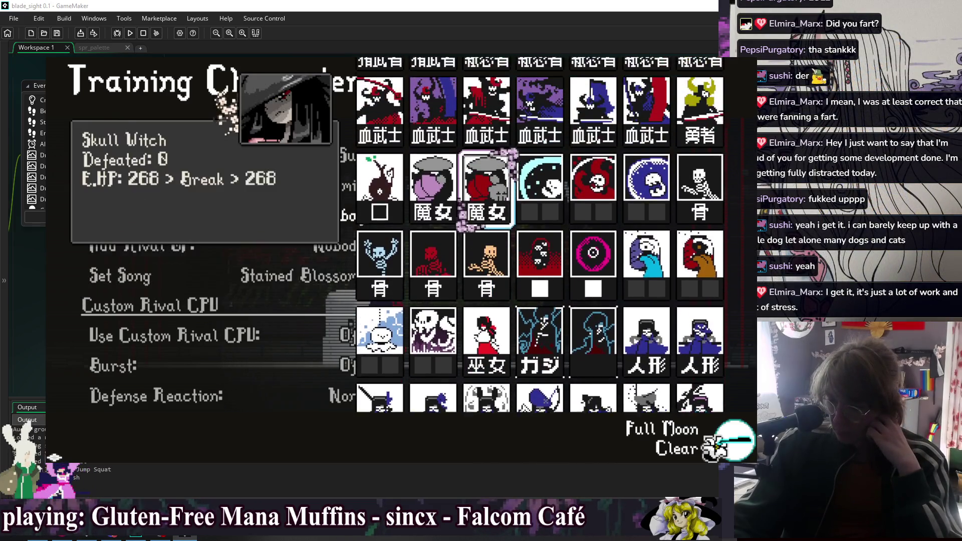
{"action": "key", "text": "Right"}
{"action": "key", "text": "Right"}
{"action": "key", "text": "Right"}
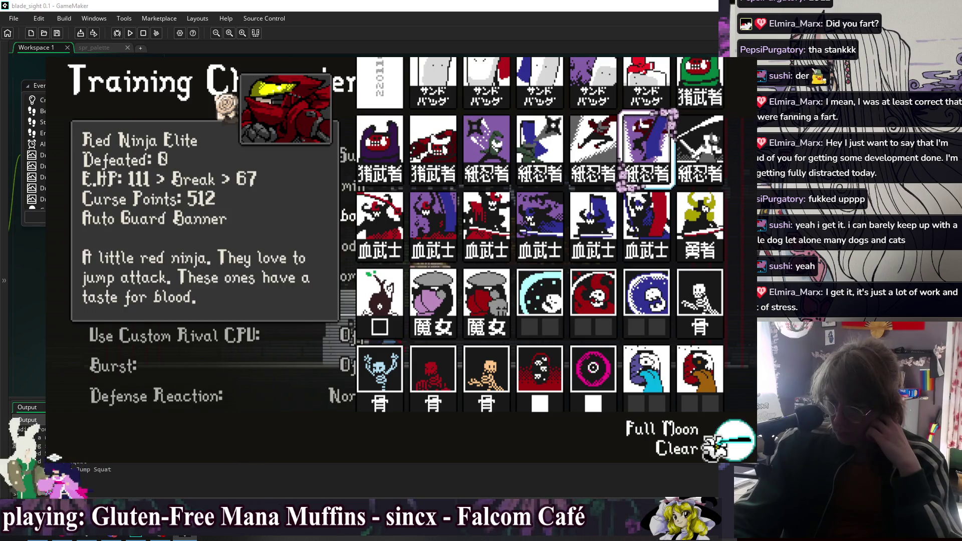
{"action": "key", "text": "Escape"}
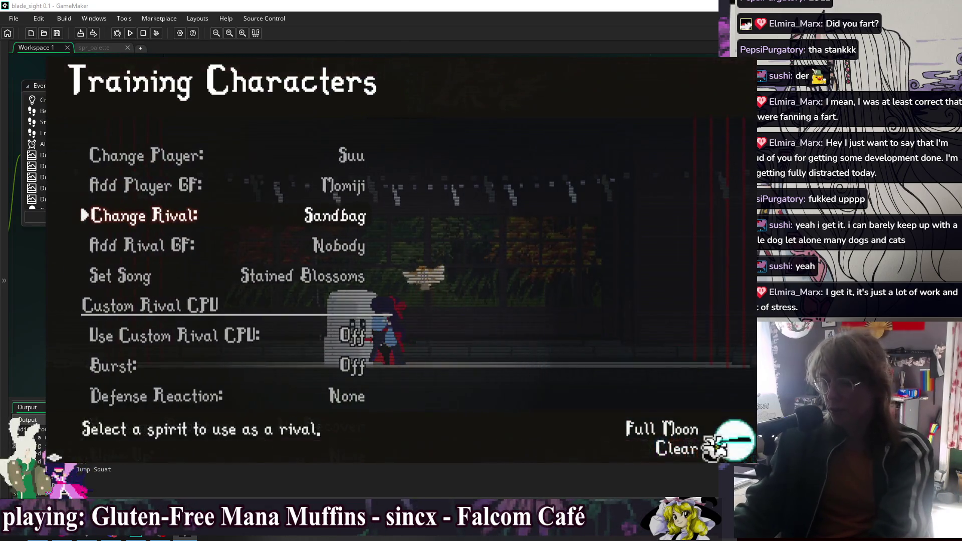
- Close the Training Characters menu and start training with Suu against Sandbag
{"action": "key", "text": "Escape"}
{"action": "key", "text": "Escape"}
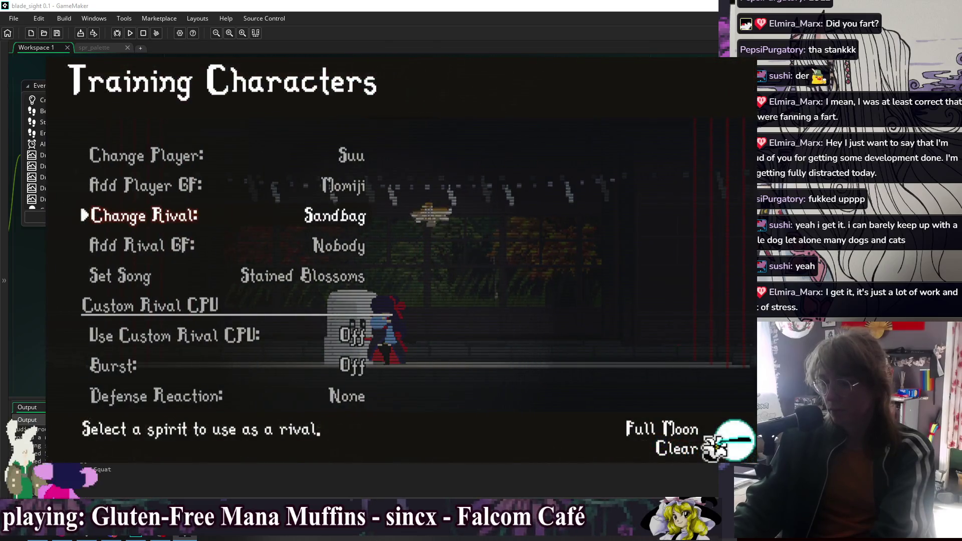
{"action": "key", "text": "Escape"}
{"action": "key", "text": "Escape"}
{"action": "key", "text": "Return"}
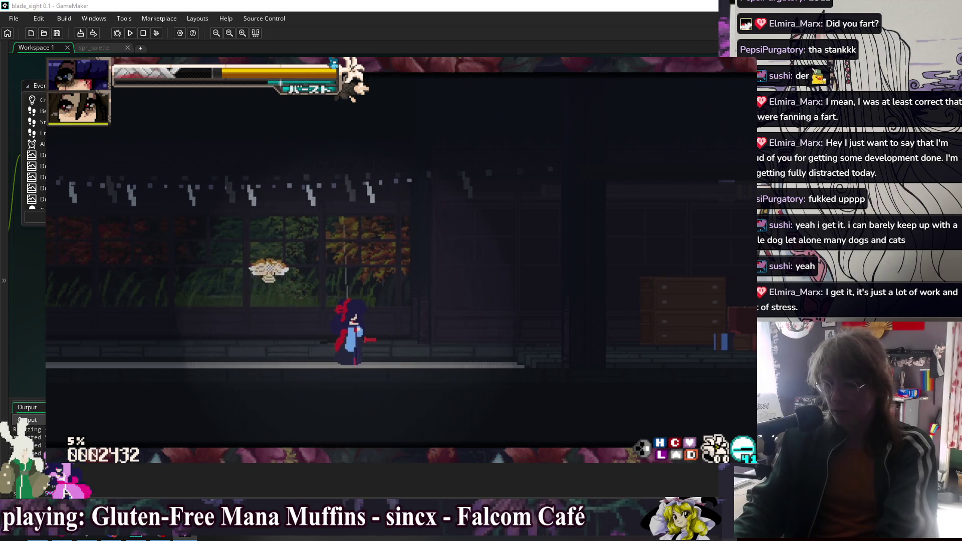
- Climb the platforms to the skeleton boss and land a 3-hit rush on it
{"action": "key", "text": "Right"}
{"action": "key", "text": "Up"}
{"action": "key", "text": "Up"}
{"action": "key", "text": "Up"}
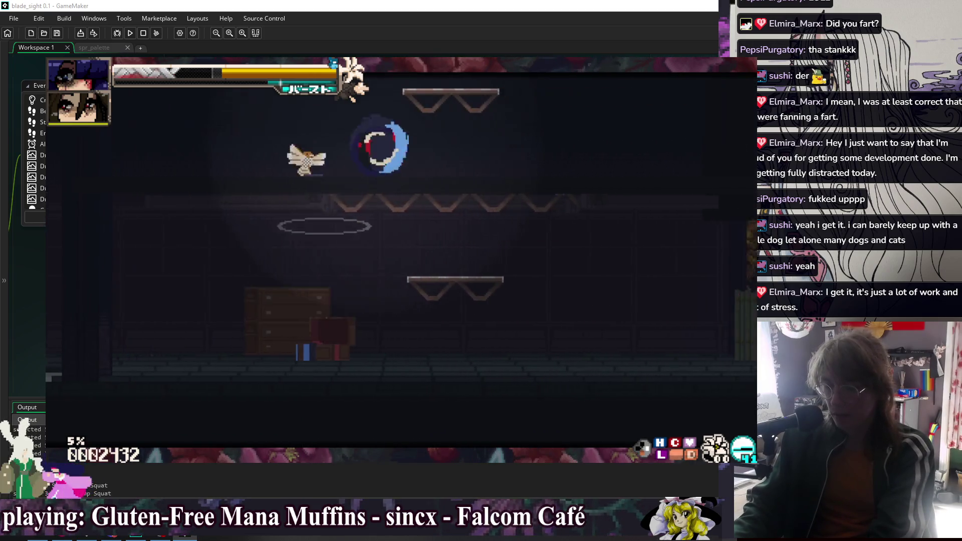
{"action": "key", "text": "Up"}
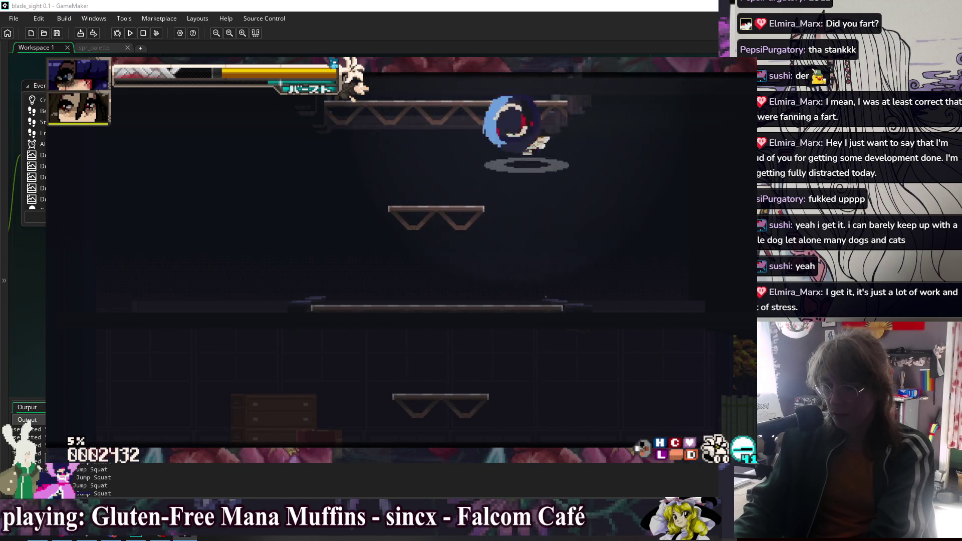
{"action": "key", "text": "x"}
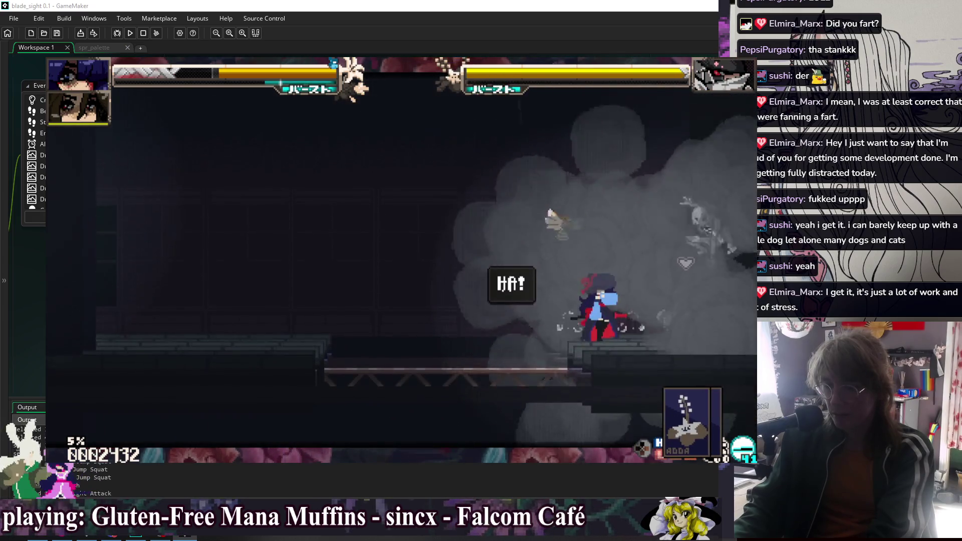
{"action": "key", "text": "x"}
{"action": "key", "text": "x"}
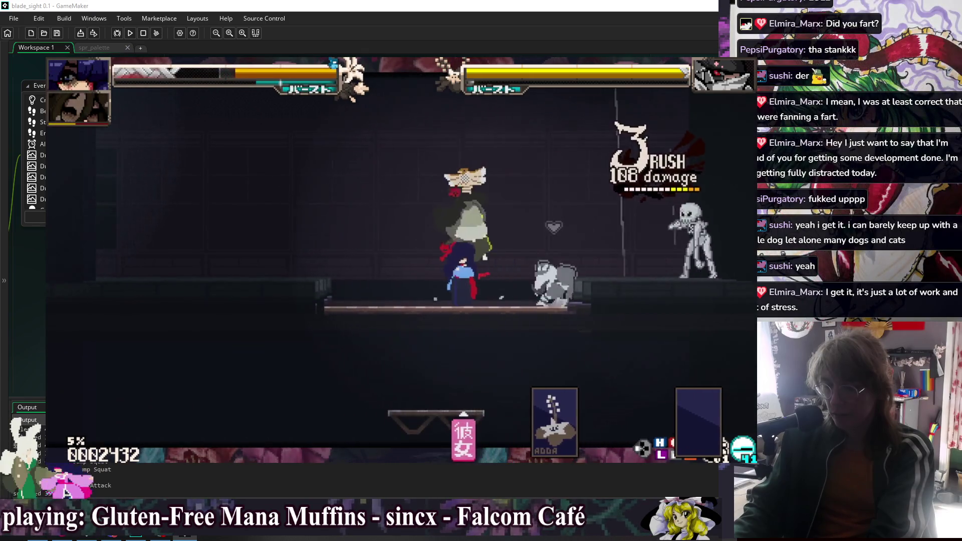
{"action": "key", "text": "Down"}
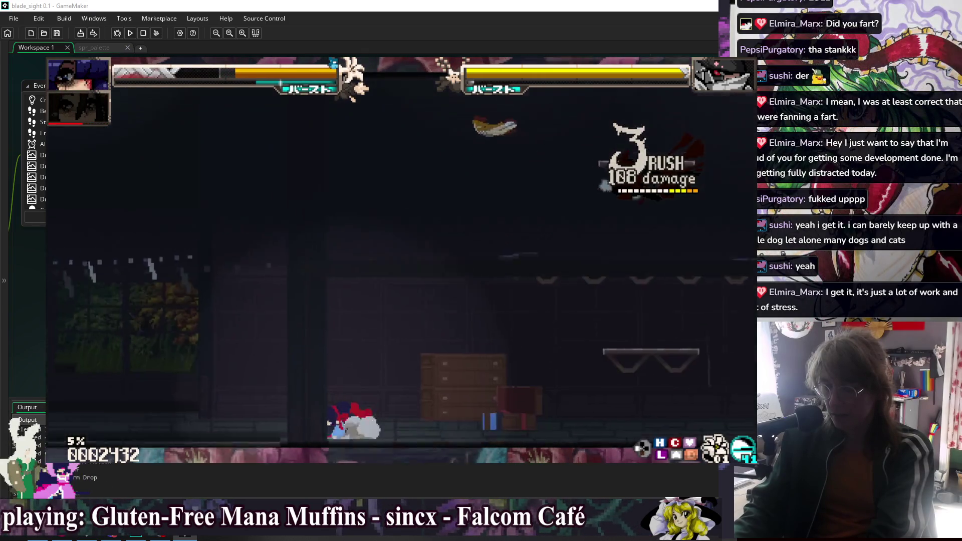
- Return to the training room, then quit the playtest with Alt+F4
{"action": "key", "text": "Right"}
{"action": "key", "text": "Up"}
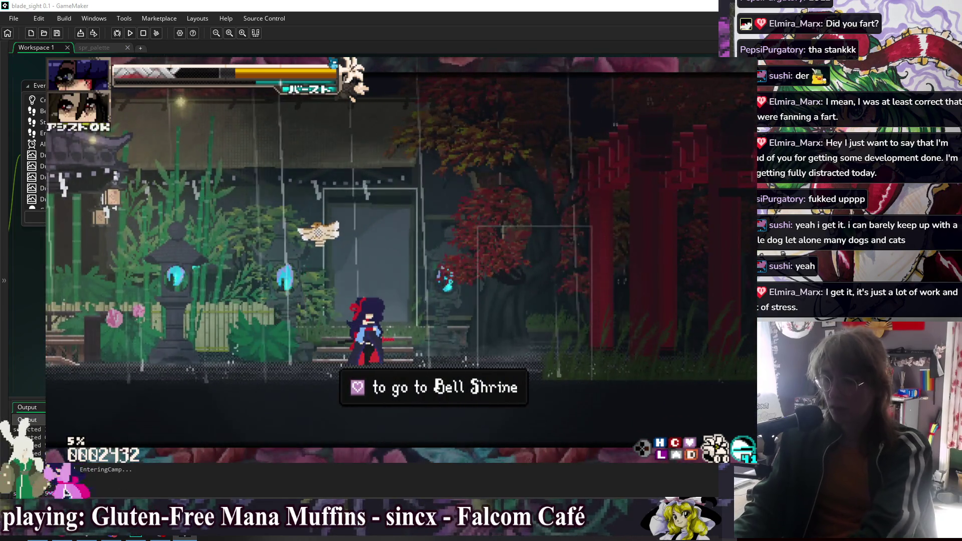
{"action": "key", "text": "alt+F4"}
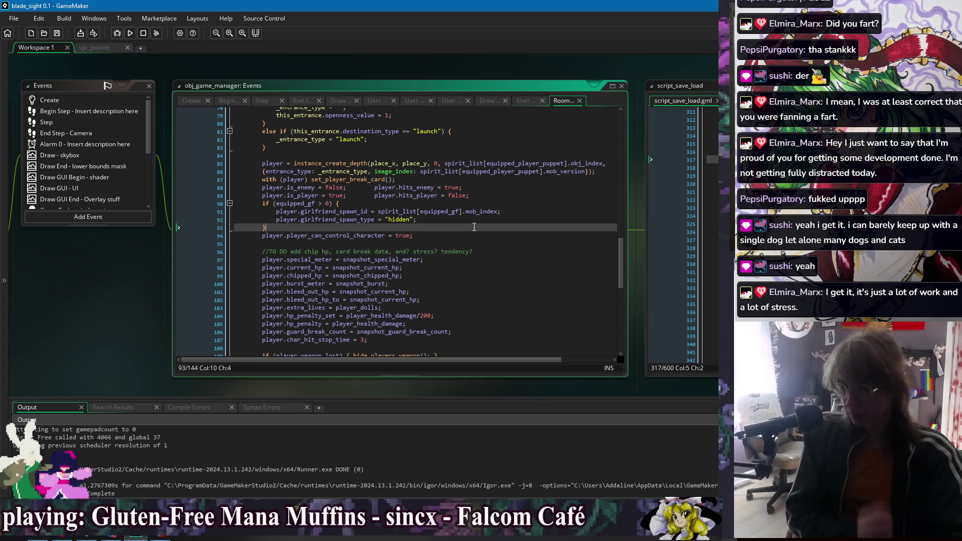
- Check the room-load entrance code at line 114, then show the Windows list of open editors
{"action": "scroll", "coordinate": [475, 227], "scroll_direction": "down", "scroll_amount": 3}
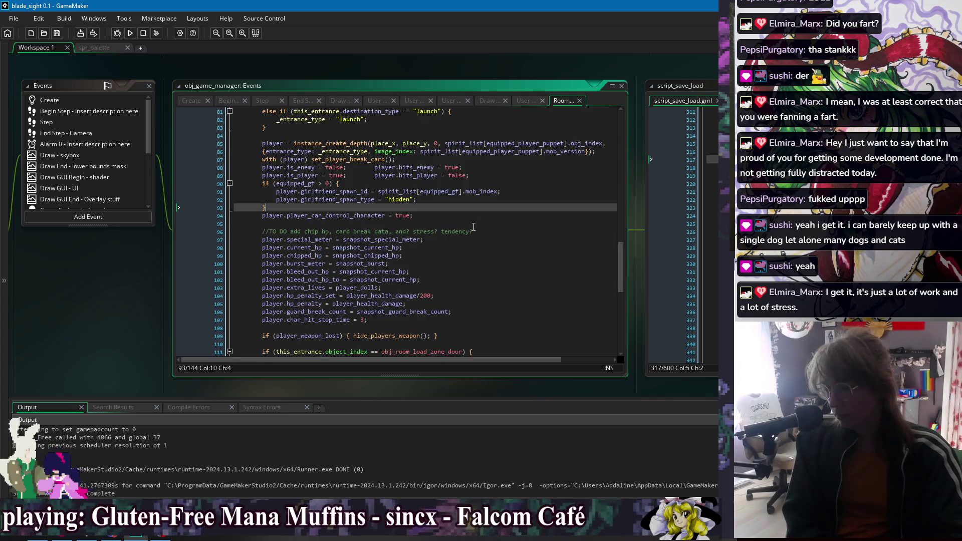
{"action": "scroll", "coordinate": [474, 227], "scroll_direction": "down", "scroll_amount": 2}
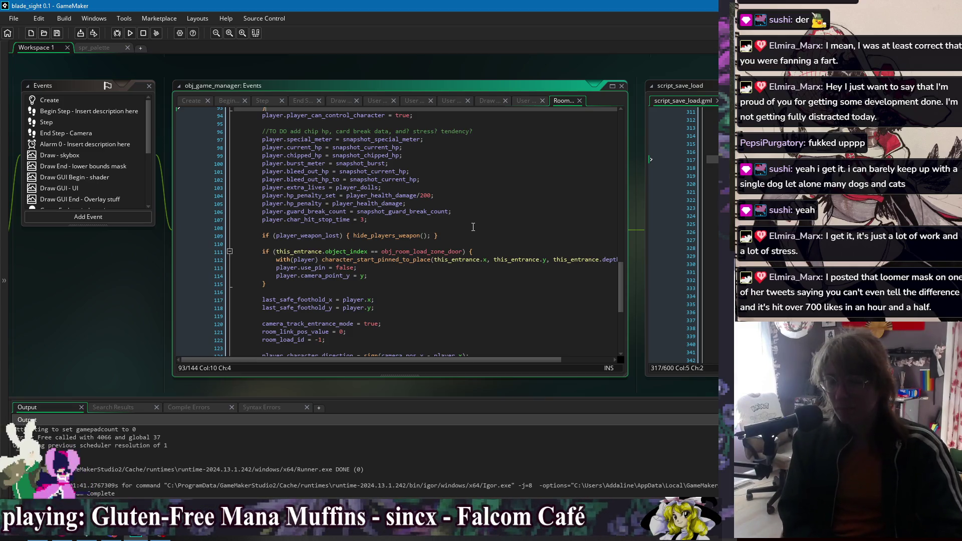
{"action": "left_click", "coordinate": [467, 276]}
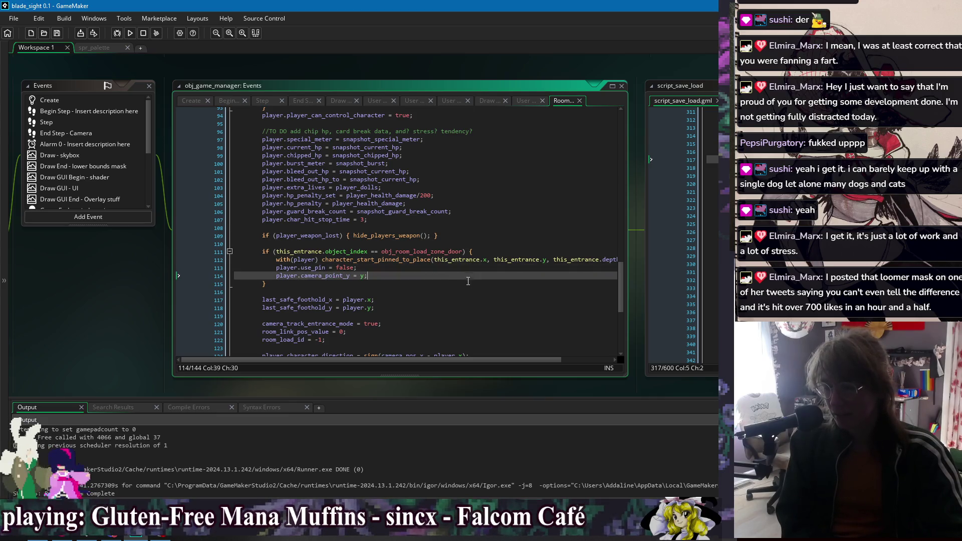
{"action": "scroll", "coordinate": [468, 279], "scroll_direction": "down", "scroll_amount": 6}
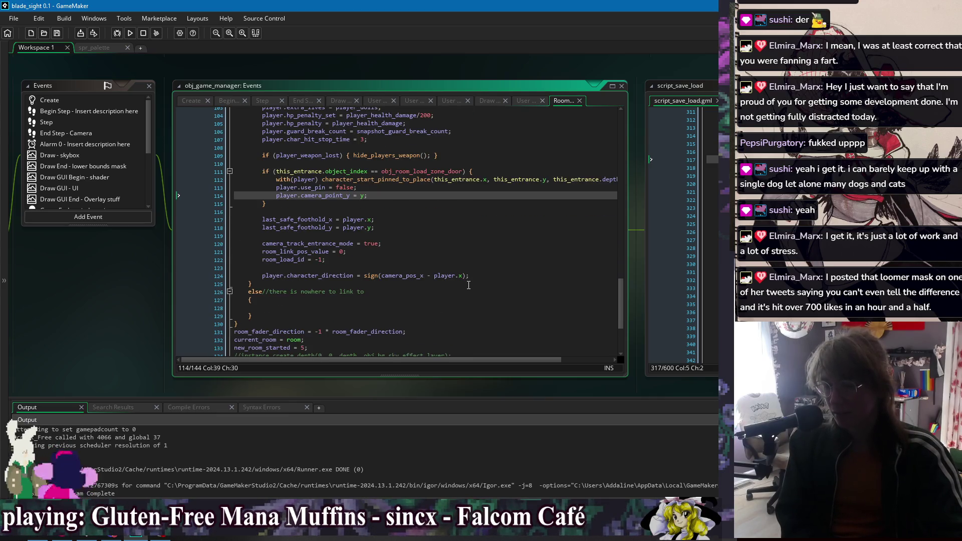
{"action": "scroll", "coordinate": [381, 110], "scroll_direction": "up", "scroll_amount": 8}
{"action": "right_click", "coordinate": [383, 64]}
{"action": "mouse_move", "coordinate": [390, 79]}
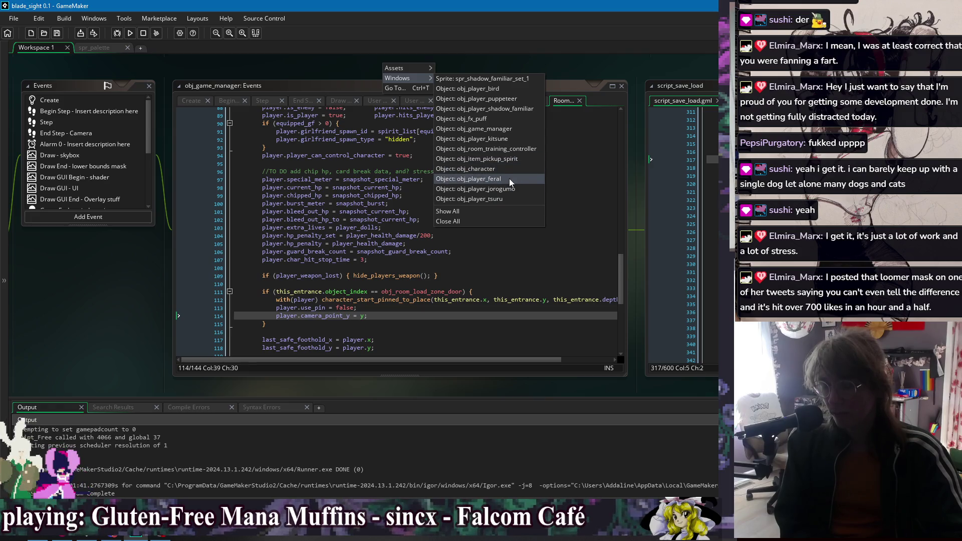
- Switch to the obj_player_tsuru editors from the open windows list
{"action": "left_click", "coordinate": [509, 200]}
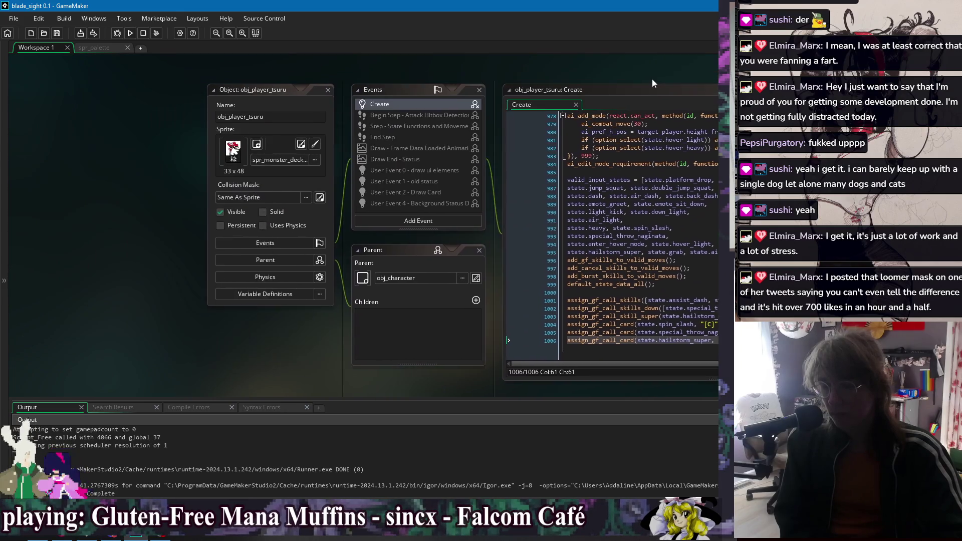
{"action": "right_click", "coordinate": [356, 68]}
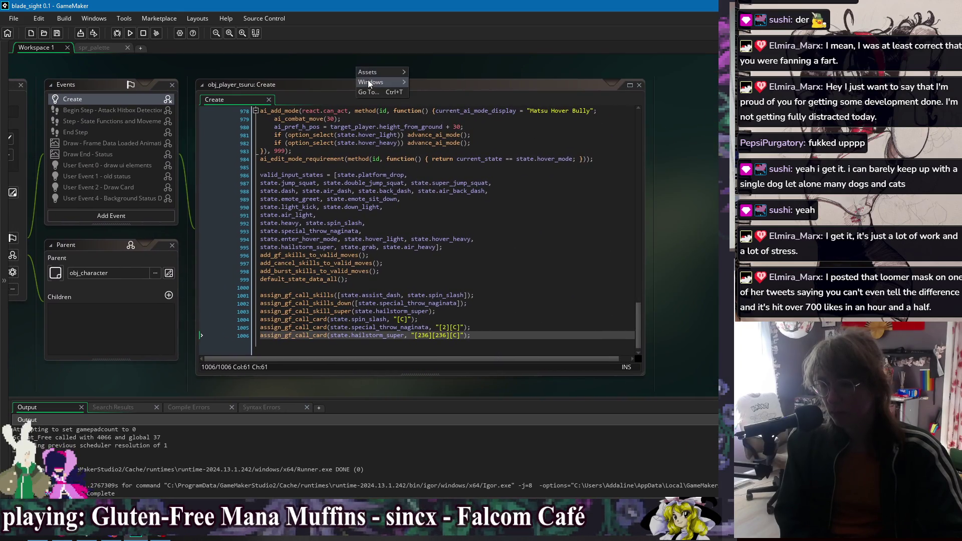
{"action": "mouse_move", "coordinate": [368, 82]}
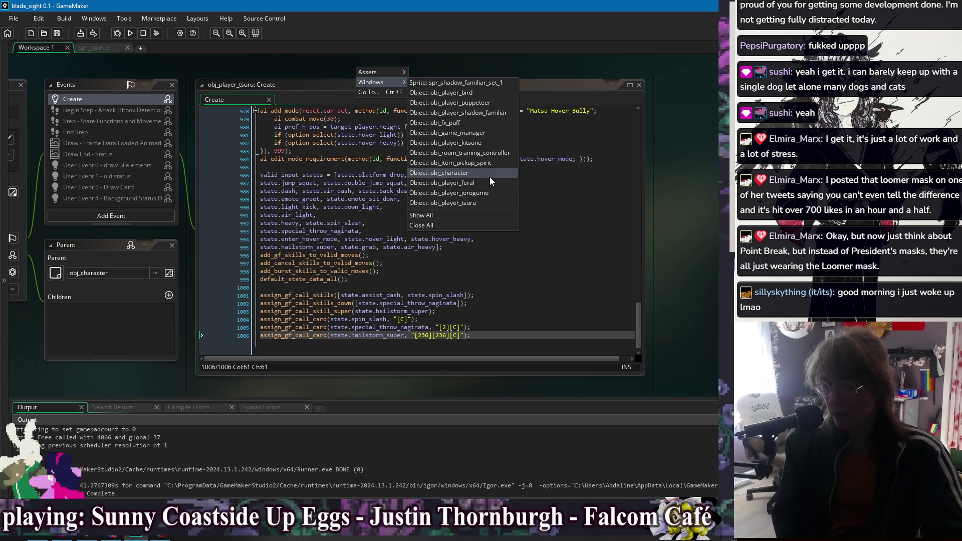
- Review valid_input_states and add_gf_skills_to_valid_moves at lines 990–996, then list open editor windows
{"action": "left_click", "coordinate": [521, 255]}
{"action": "left_click", "coordinate": [529, 277]}
{"action": "left_click", "coordinate": [527, 223]}
{"action": "left_click", "coordinate": [533, 208]}
{"action": "left_click", "coordinate": [529, 222]}
{"action": "left_click", "coordinate": [529, 248]}
{"action": "left_click", "coordinate": [529, 256]}
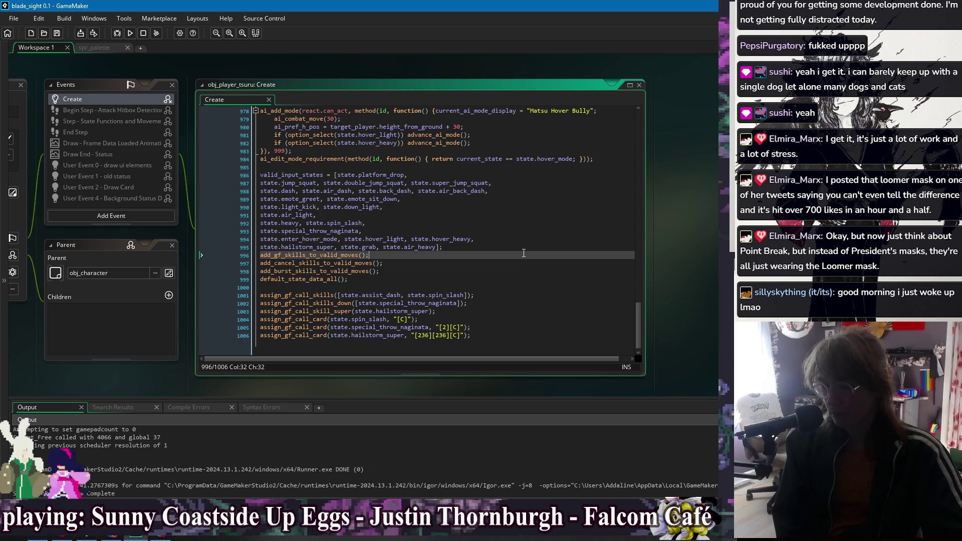
{"action": "right_click", "coordinate": [399, 74]}
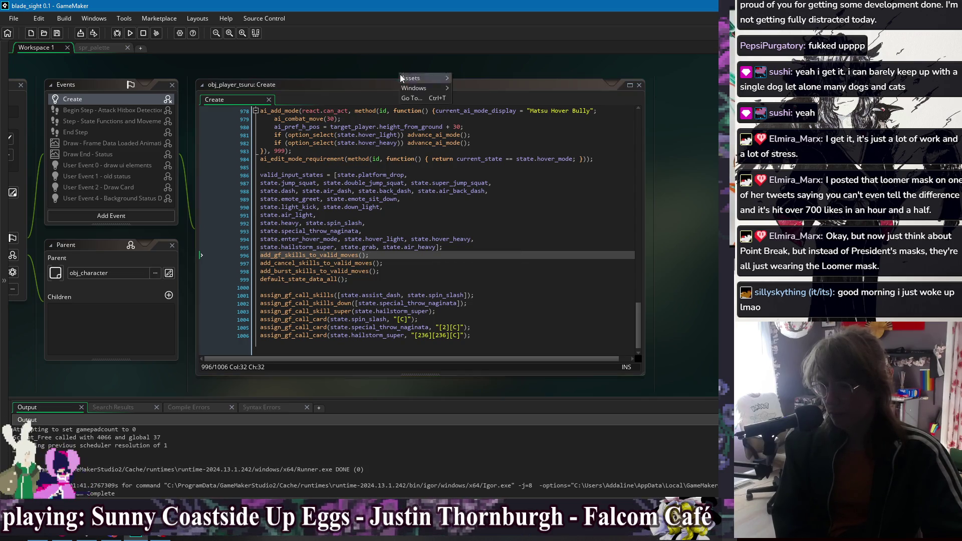
- Switch to obj_character and show its Create code at the Call GF section, briefly checking Begin Step
{"action": "mouse_move", "coordinate": [407, 88]}
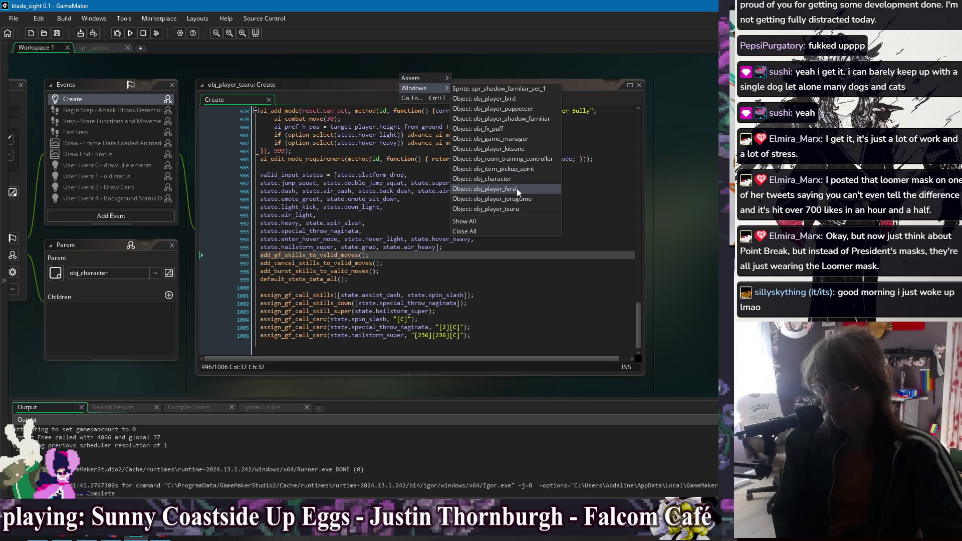
{"action": "left_click", "coordinate": [516, 179]}
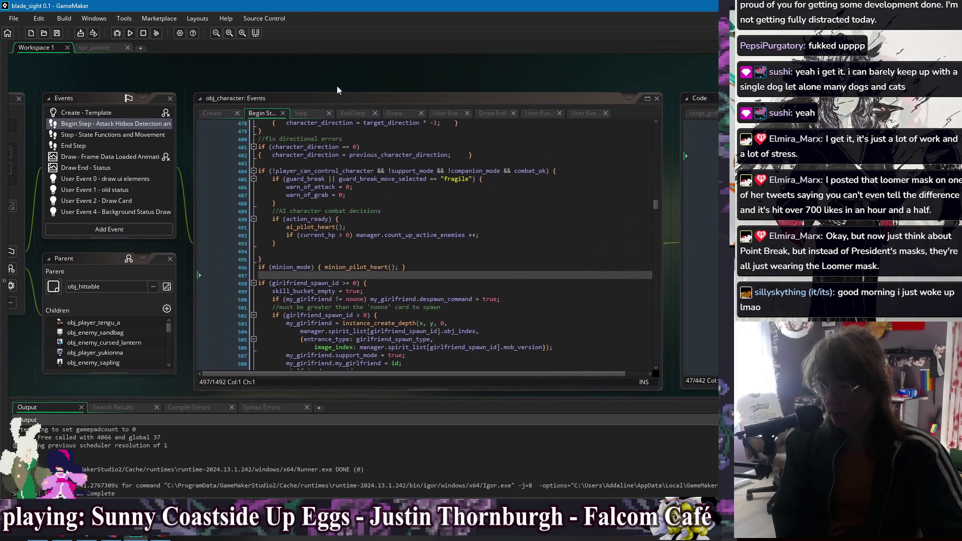
{"action": "left_click", "coordinate": [185, 104]}
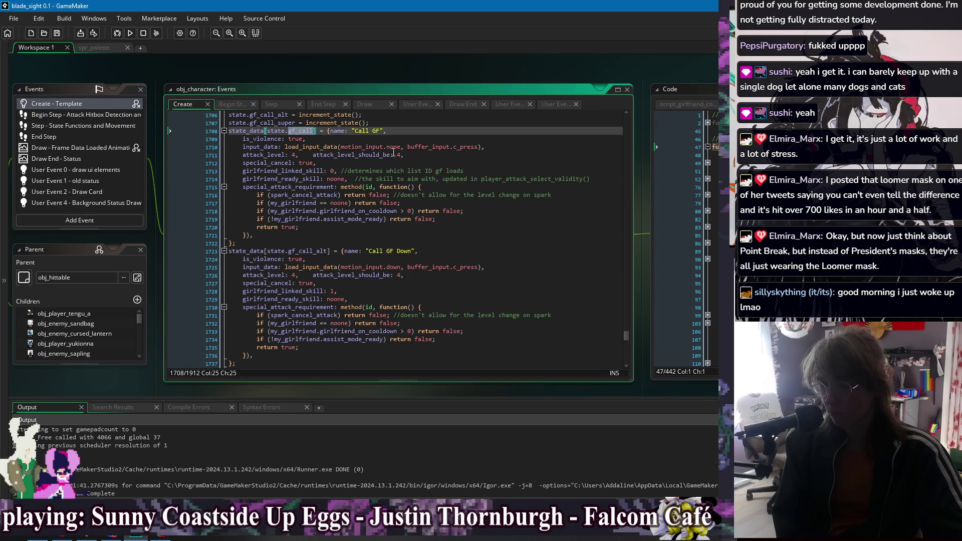
{"action": "key", "text": "Down"}
{"action": "left_click", "coordinate": [233, 103]}
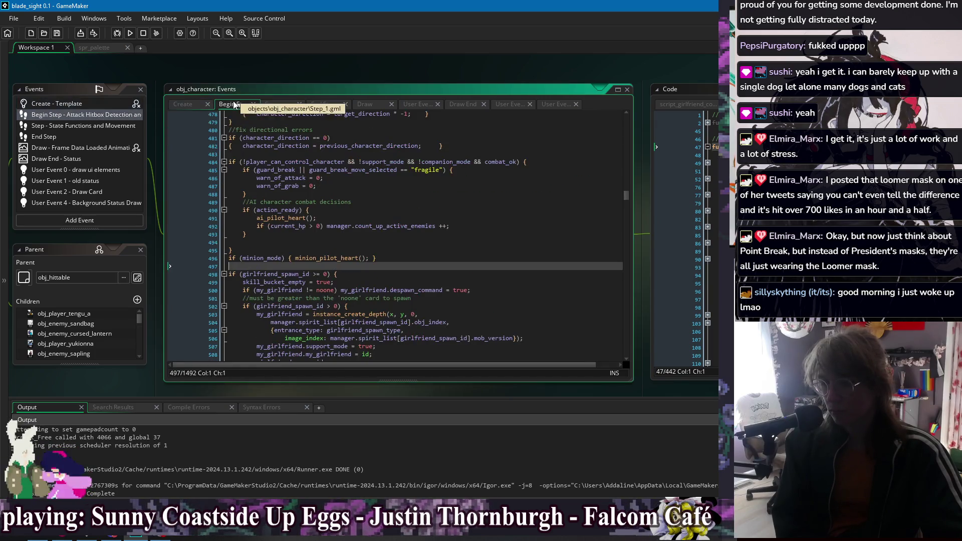
{"action": "left_click", "coordinate": [189, 104]}
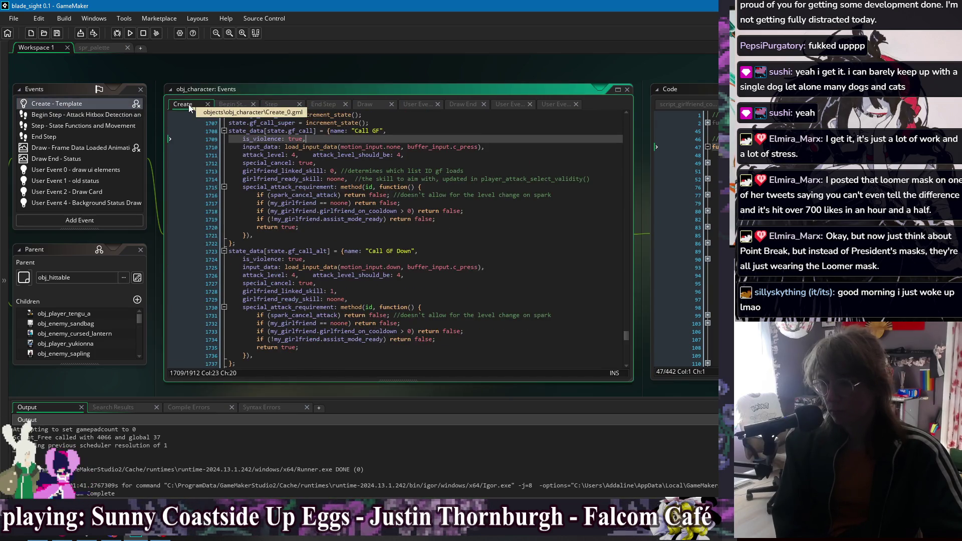
- Center the obj_character editor windows in the workspace using the open-windows list
{"action": "right_click", "coordinate": [221, 68]}
{"action": "mouse_move", "coordinate": [238, 83]}
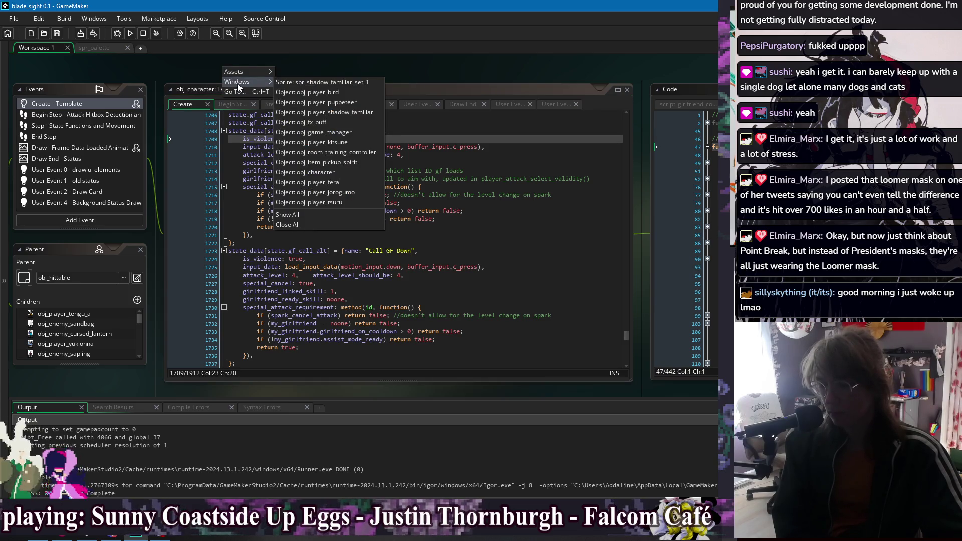
{"action": "left_click", "coordinate": [342, 173]}
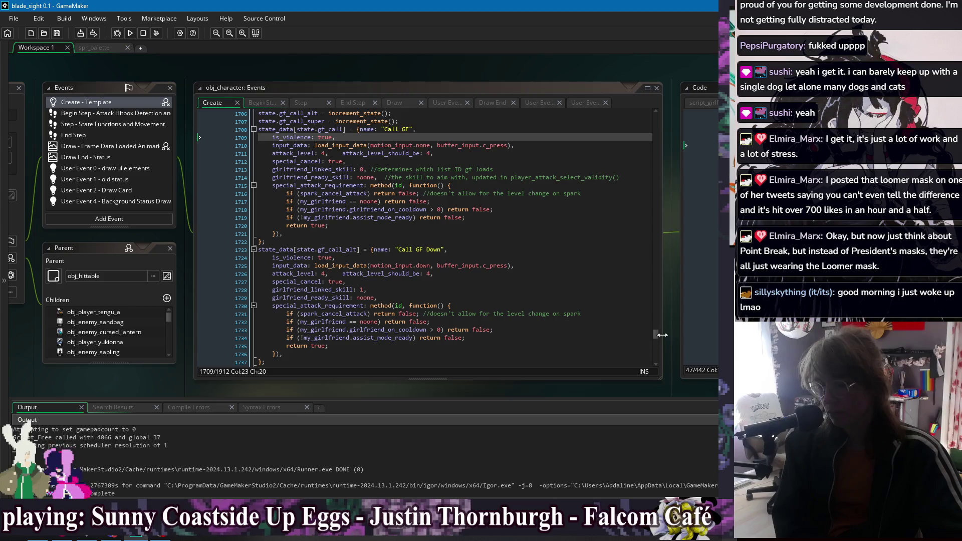
{"action": "left_click_drag", "start_coordinate": [656, 334], "coordinate": [663, 111]}
- Search obj_character's Create code for current_hp
{"action": "scroll", "coordinate": [529, 241], "scroll_direction": "down", "scroll_amount": 20}
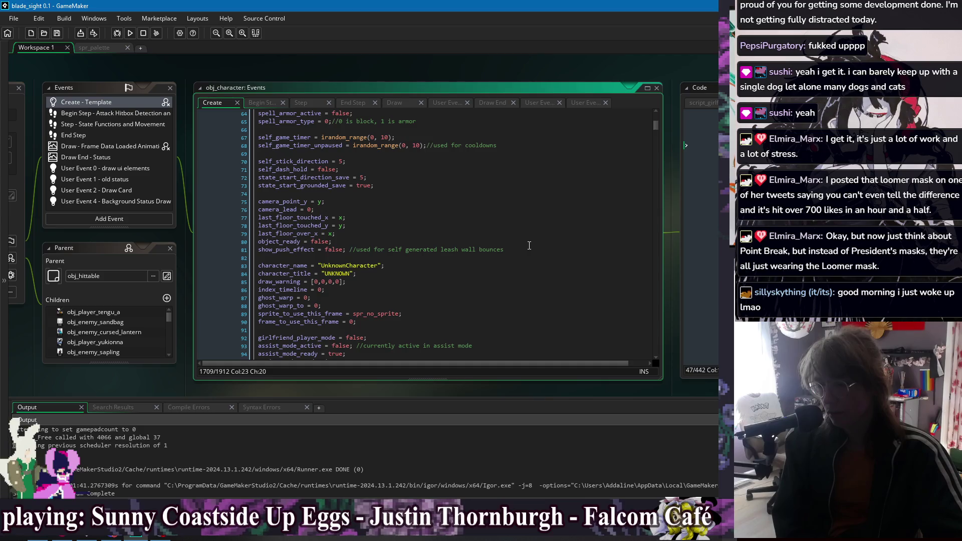
{"action": "scroll", "coordinate": [530, 246], "scroll_direction": "down", "scroll_amount": 17}
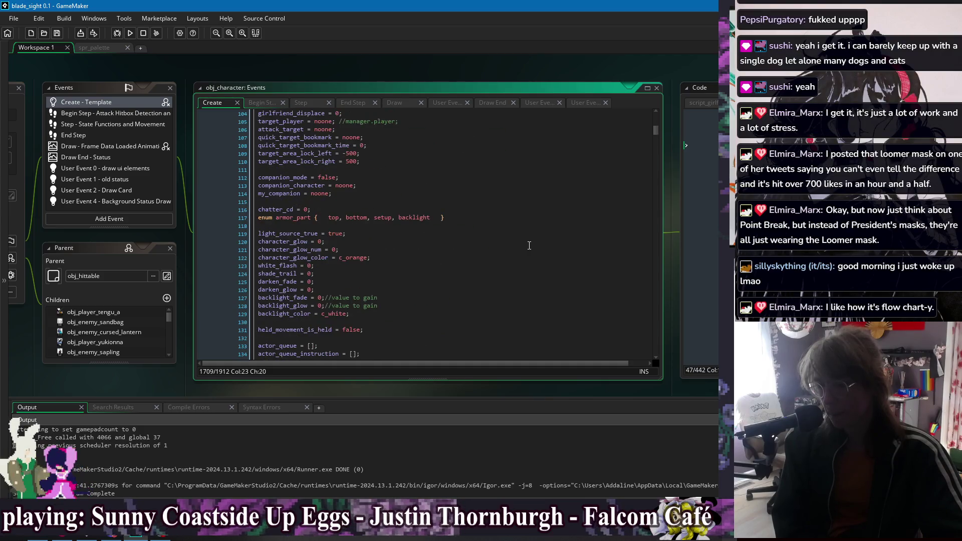
{"action": "scroll", "coordinate": [529, 245], "scroll_direction": "down", "scroll_amount": 13}
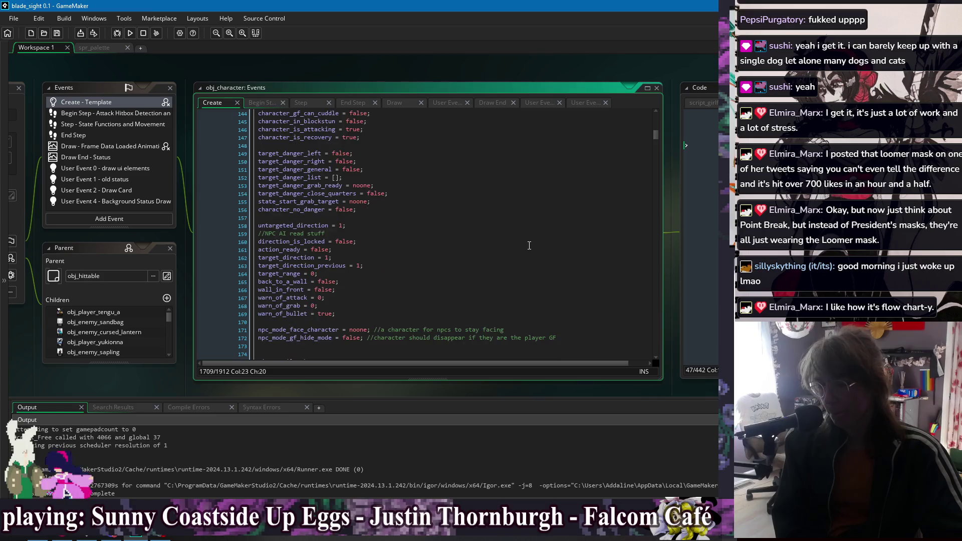
{"action": "scroll", "coordinate": [530, 245], "scroll_direction": "down", "scroll_amount": 2}
{"action": "left_click", "coordinate": [530, 245]}
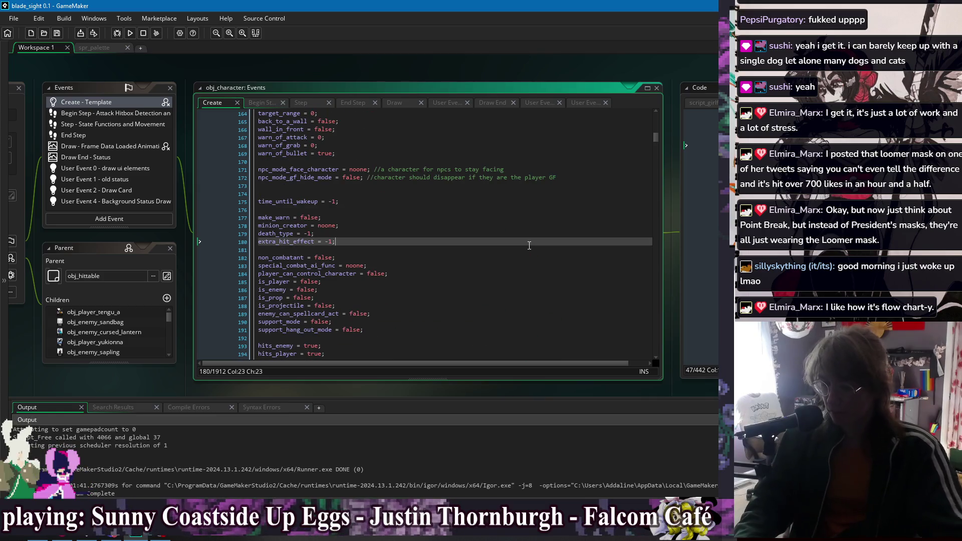
{"action": "key", "text": "ctrl+f"}
{"action": "type", "text": "current_hp"}
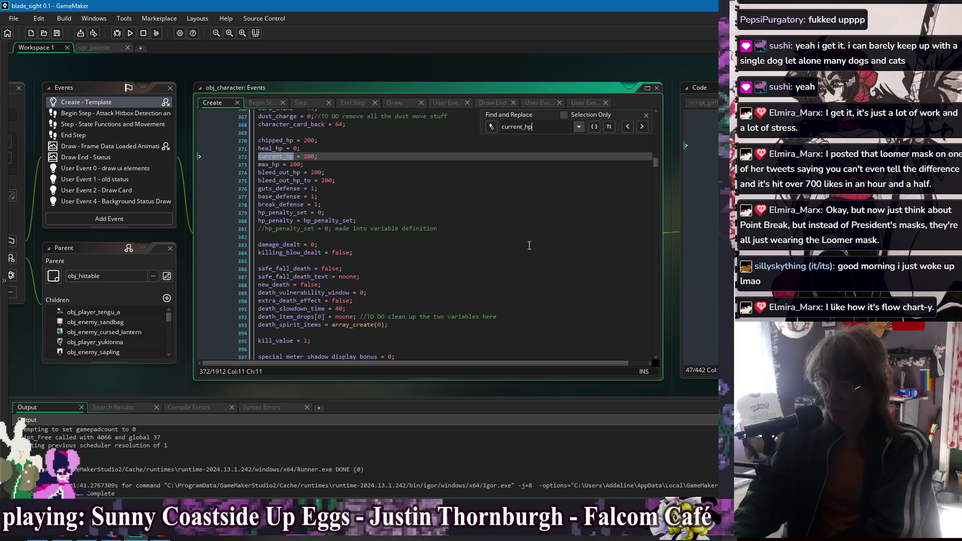
- Add a new line after hp_penalty = hp_penalty_set and start typing "if ("
{"action": "left_click", "coordinate": [369, 220]}
{"action": "key", "text": "Return"}
{"action": "key", "text": "Return"}
{"action": "key", "text": "Return"}
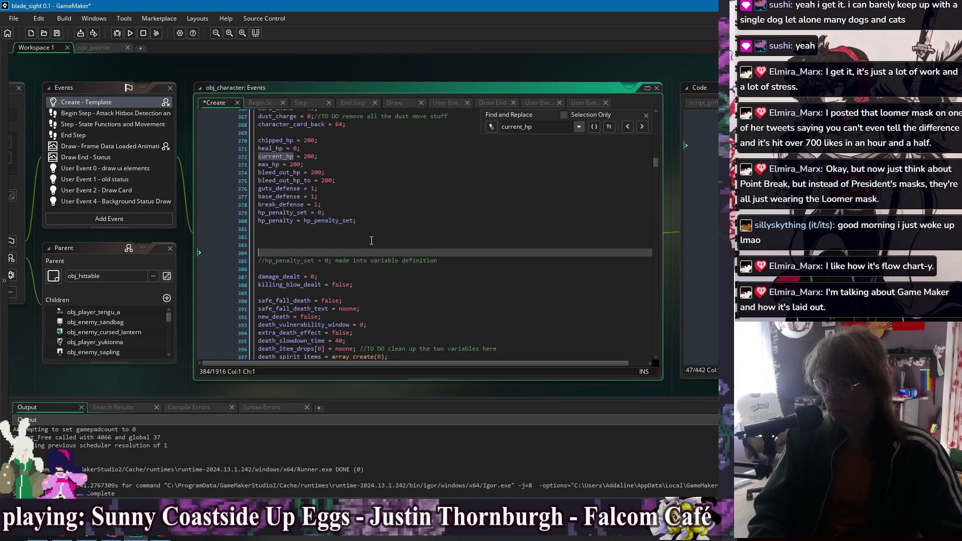
{"action": "type", "text": "if ("}
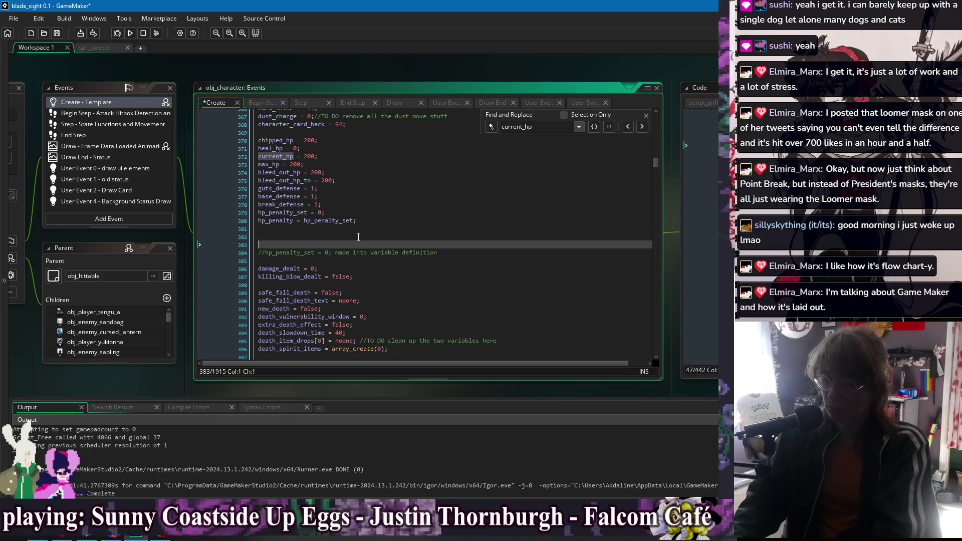